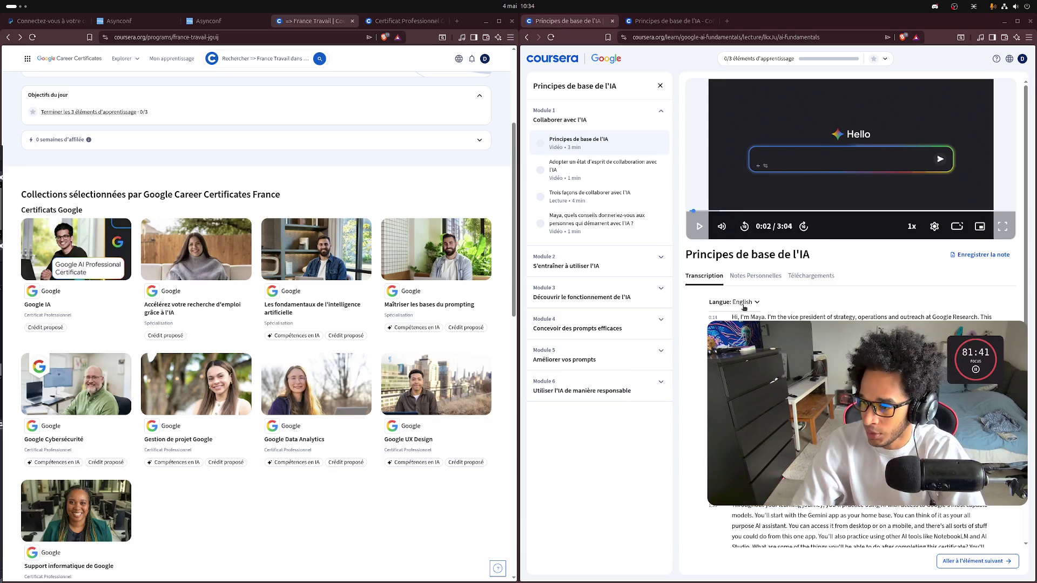
Step: Start and pause the lesson video, briefly checking Discord before returning to the course
scroll(891, 270, "down", 1)
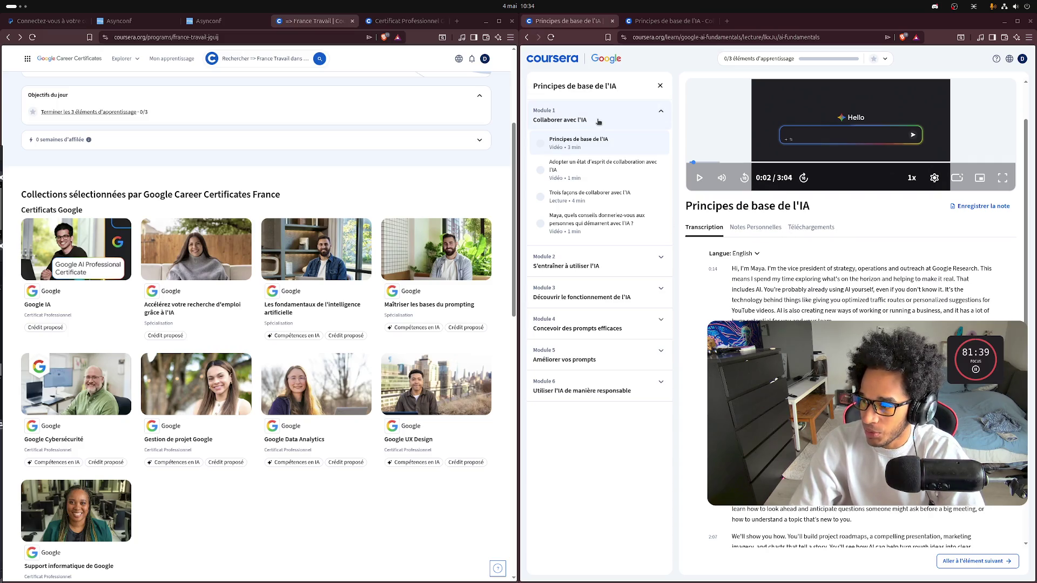
scroll(870, 243, "up", 1)
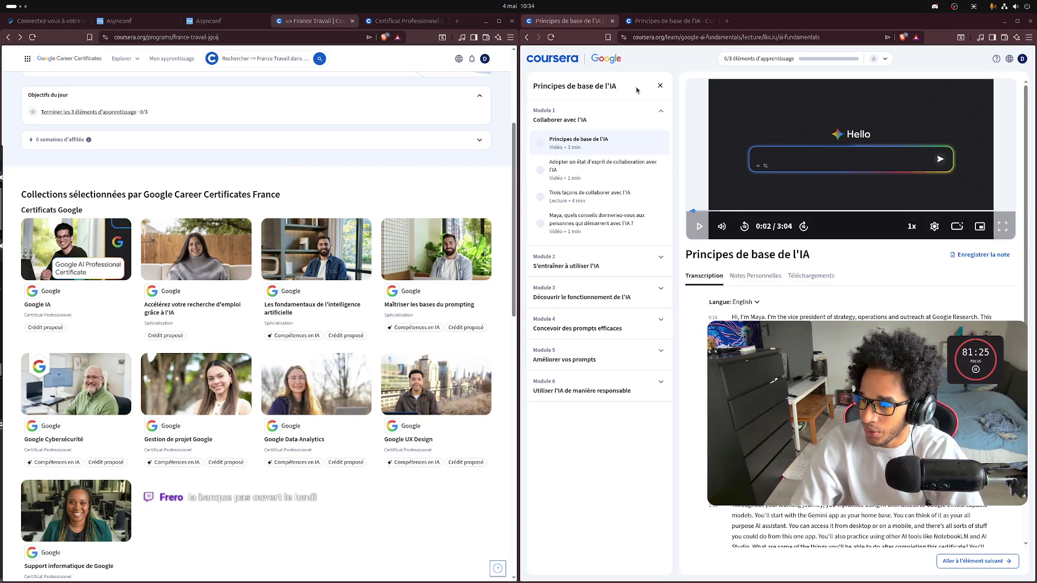
left_click(893, 217)
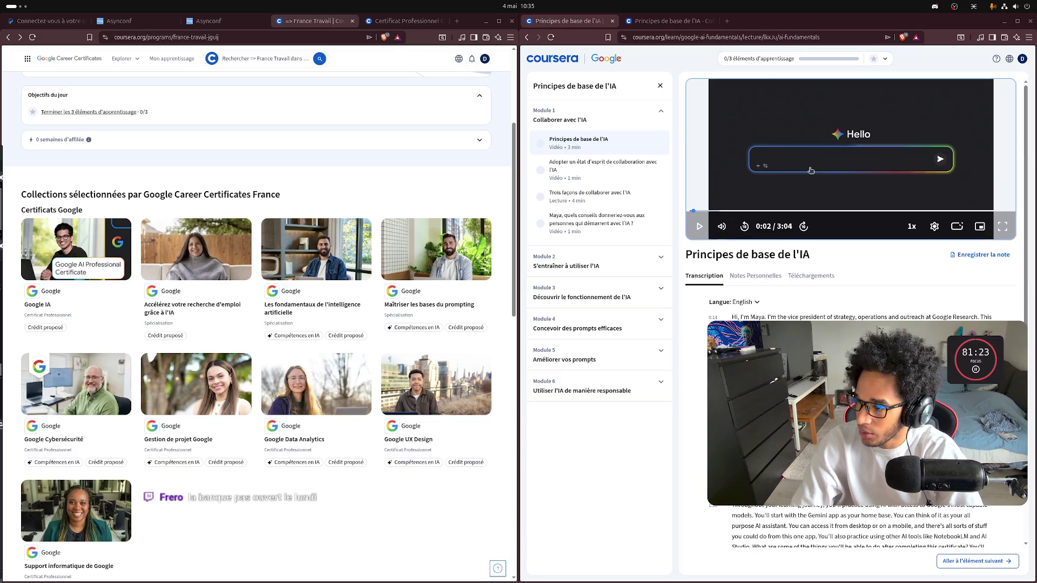
left_click(816, 155)
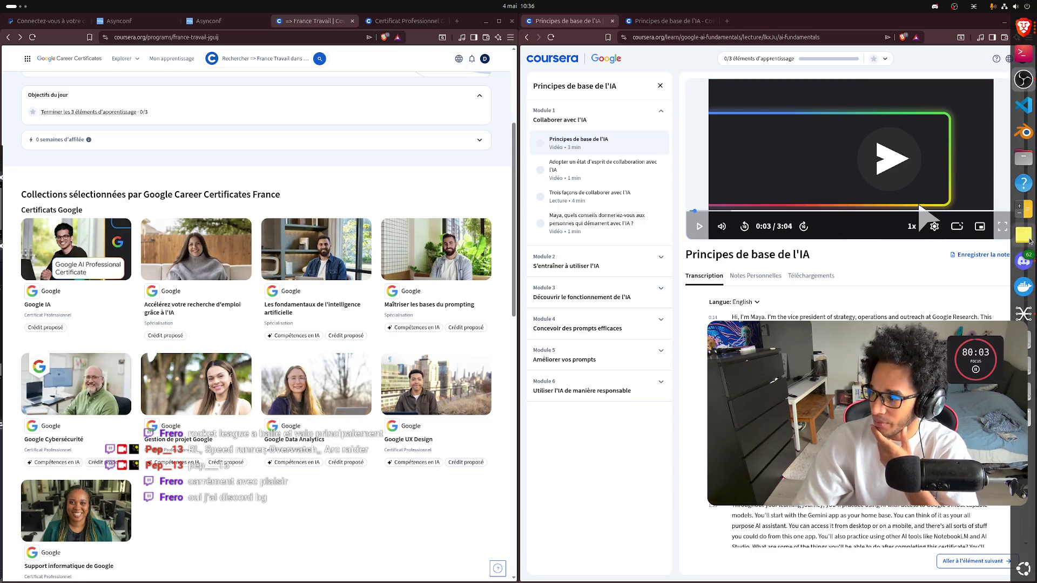
left_click(1023, 248)
left_click(1000, 19)
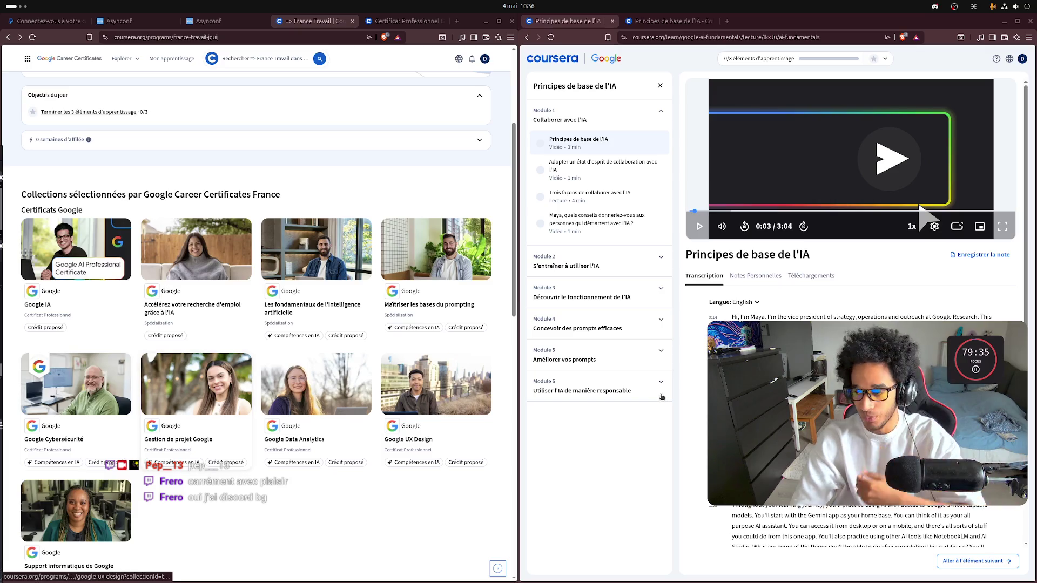
Step: Play the lesson video full screen, pause it, and return to the course page
left_click(1002, 227)
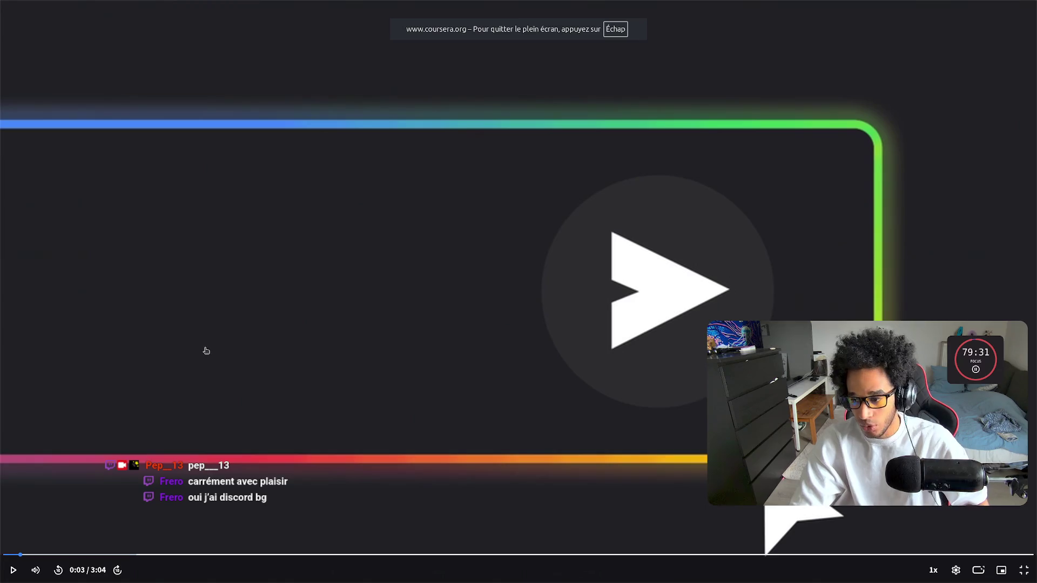
left_click(454, 343)
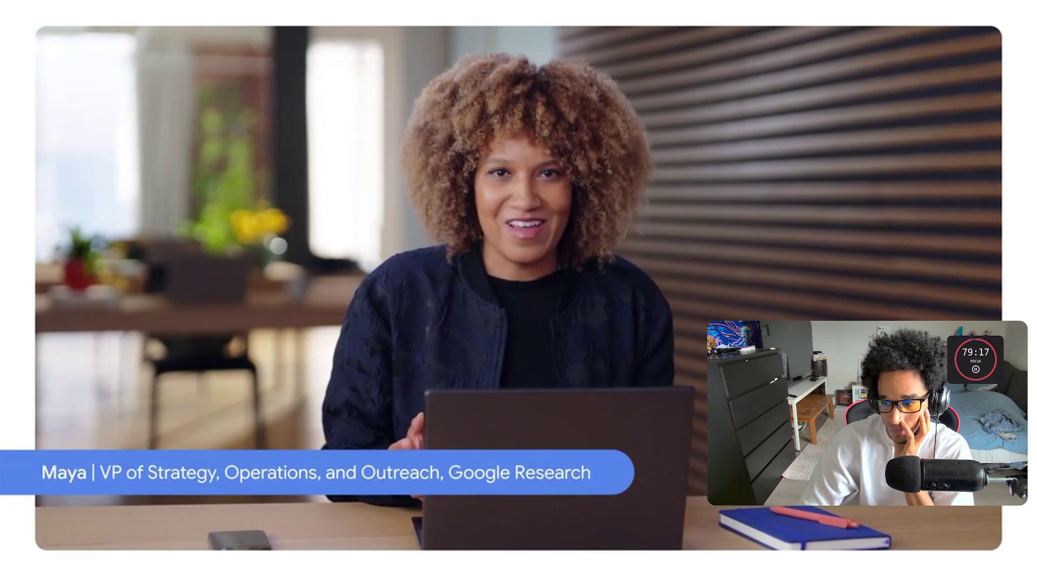
left_click(435, 420)
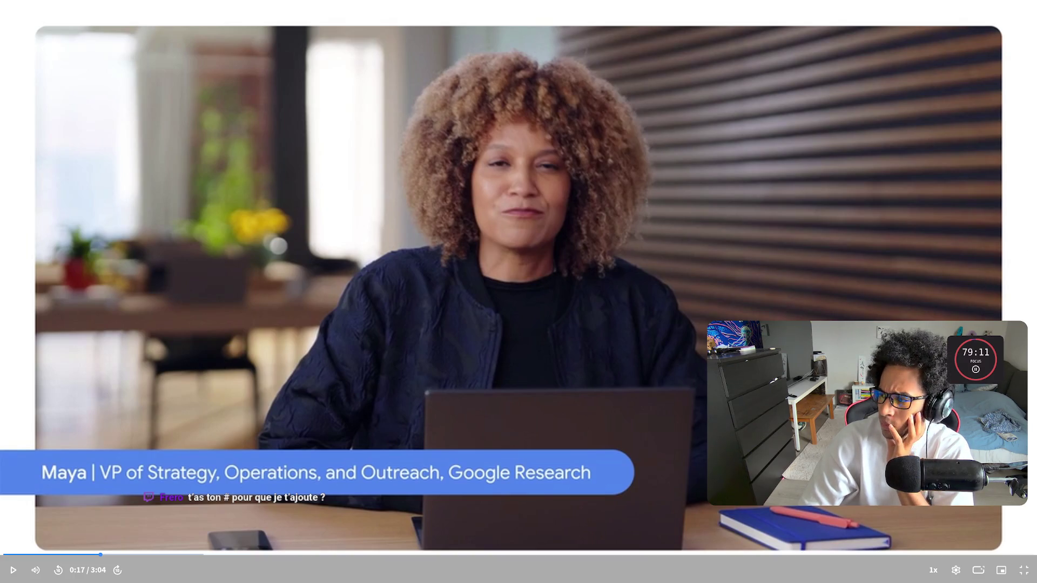
left_click(1023, 570)
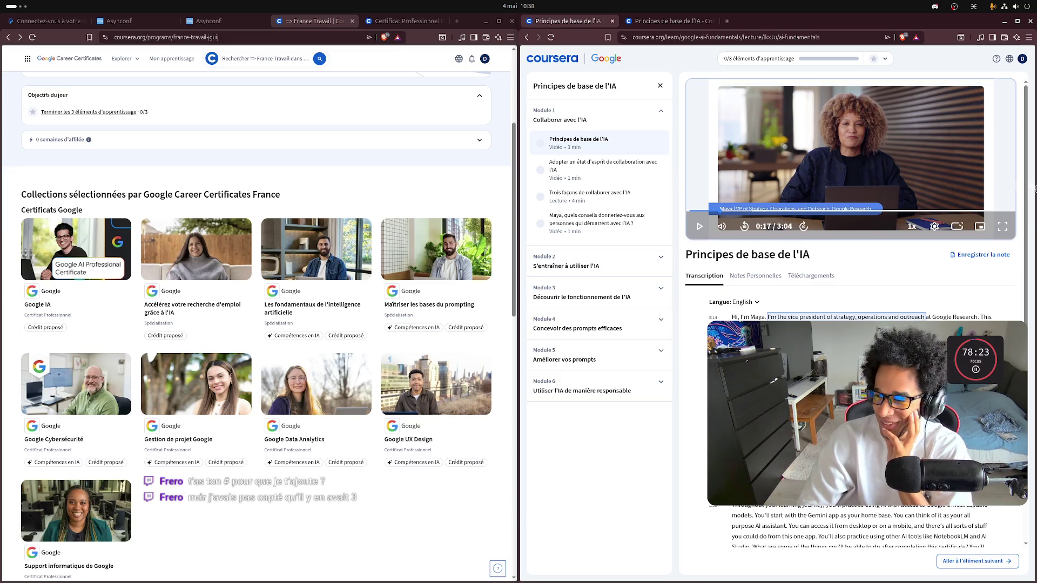
Step: Play the video full screen again, pause it at 1:12, and leave full screen
left_click(1002, 226)
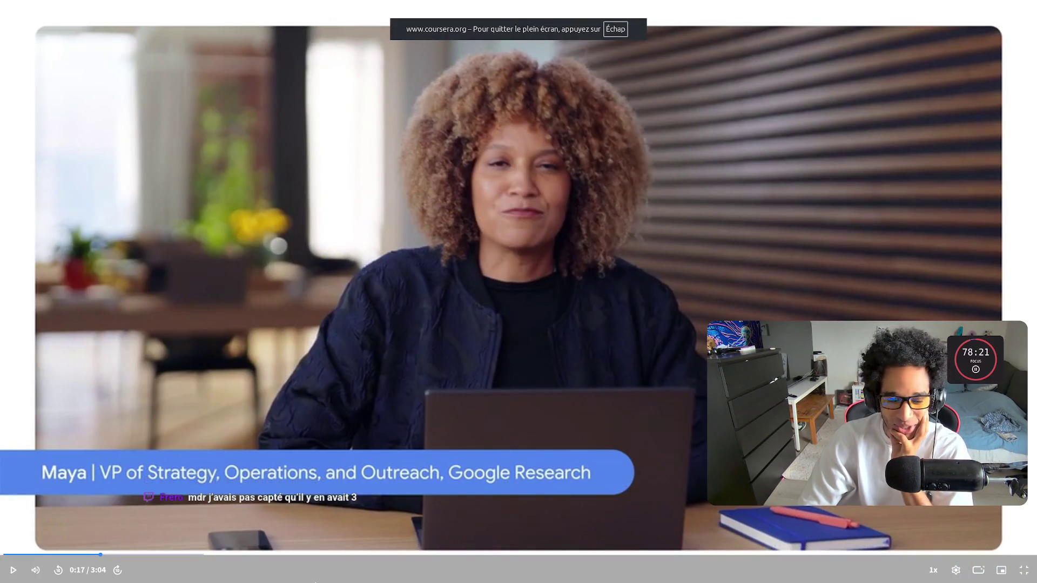
left_click(470, 335)
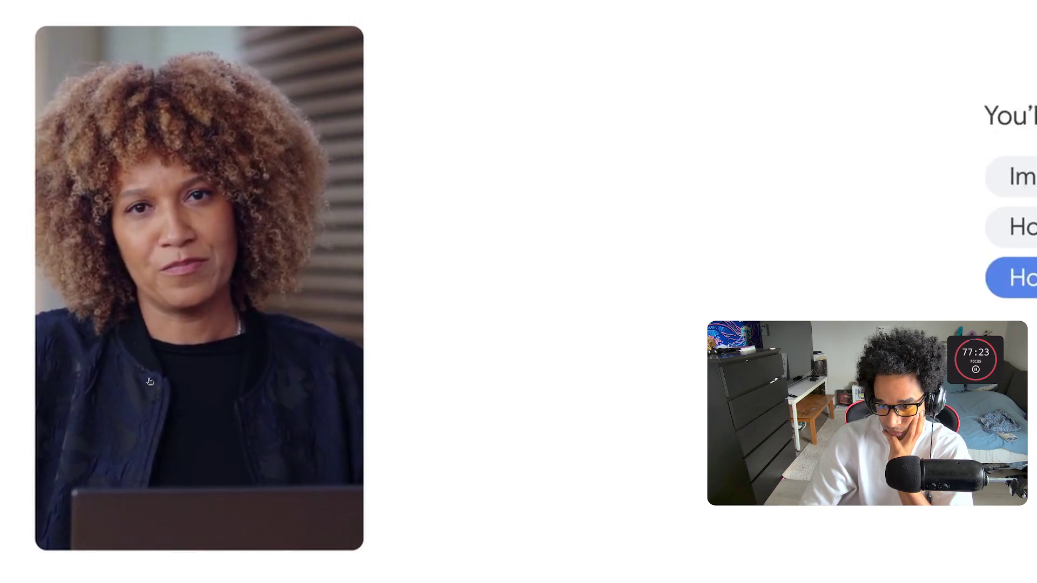
left_click(639, 312)
key("Escape")
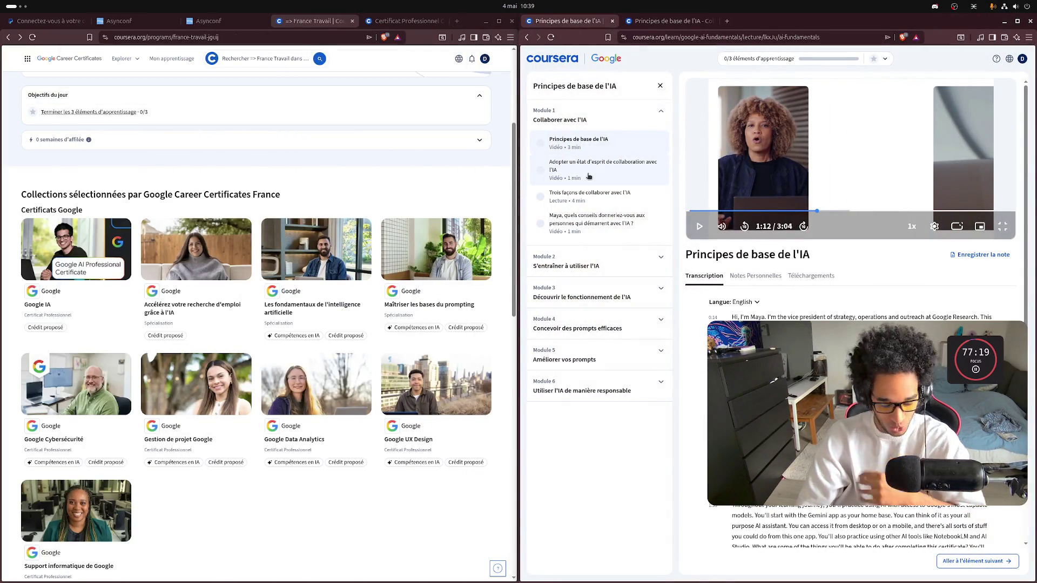
Step: Bring the Brave window with the Next.js docs to the front and open a blank tab
key("super")
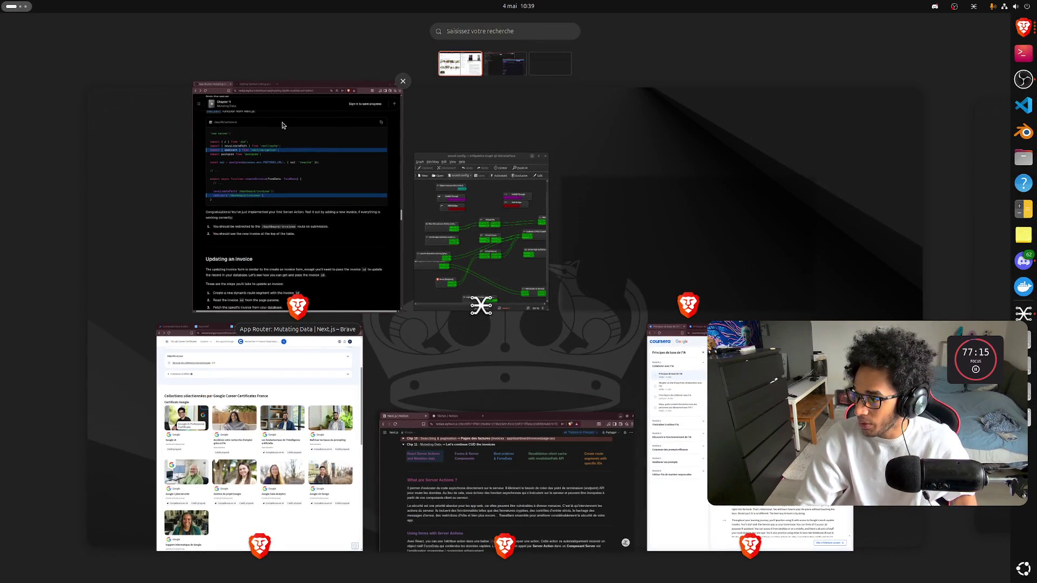
left_click(508, 65)
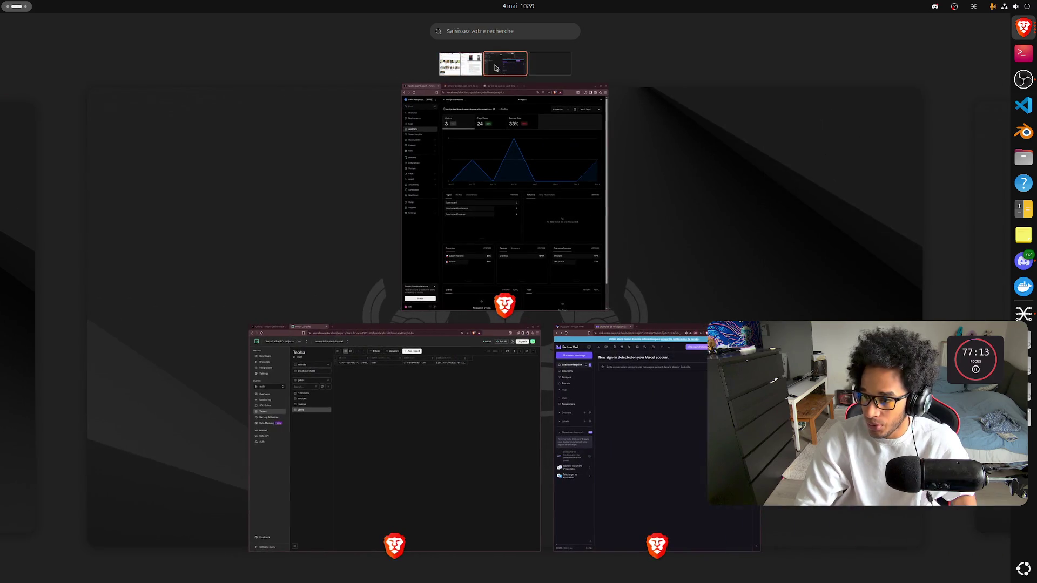
left_click(462, 67)
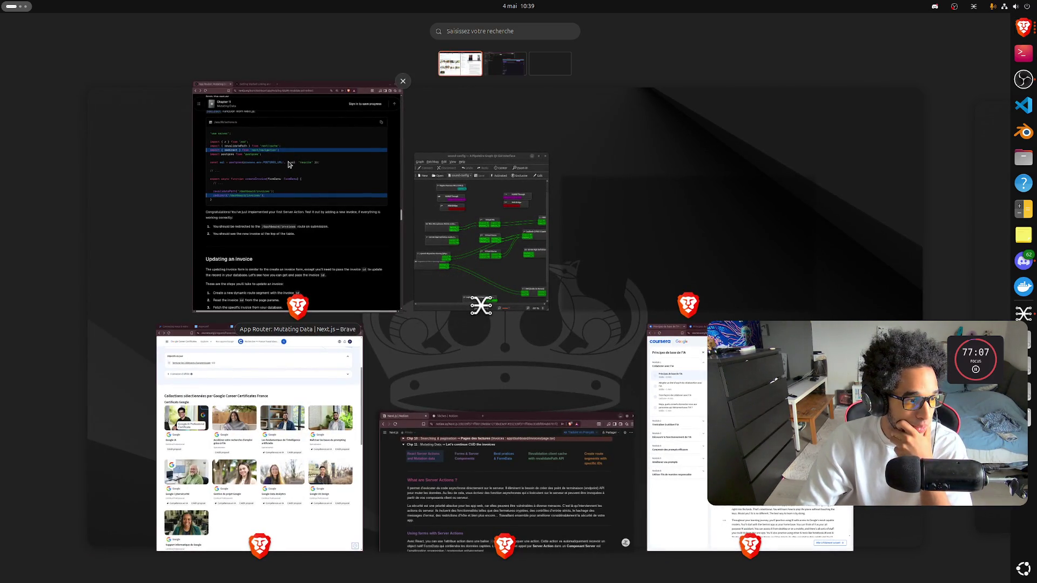
left_click(290, 165)
left_click(209, 21)
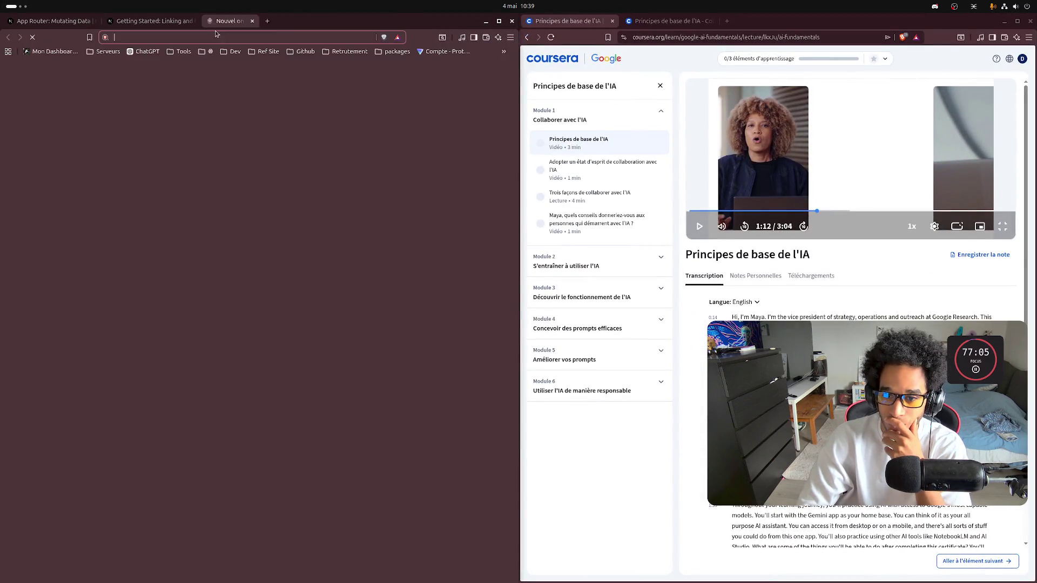
Step: Add 'Cours' after the Mood tracker link on Mon Dashboard and keep the sidebar docked
left_click(55, 51)
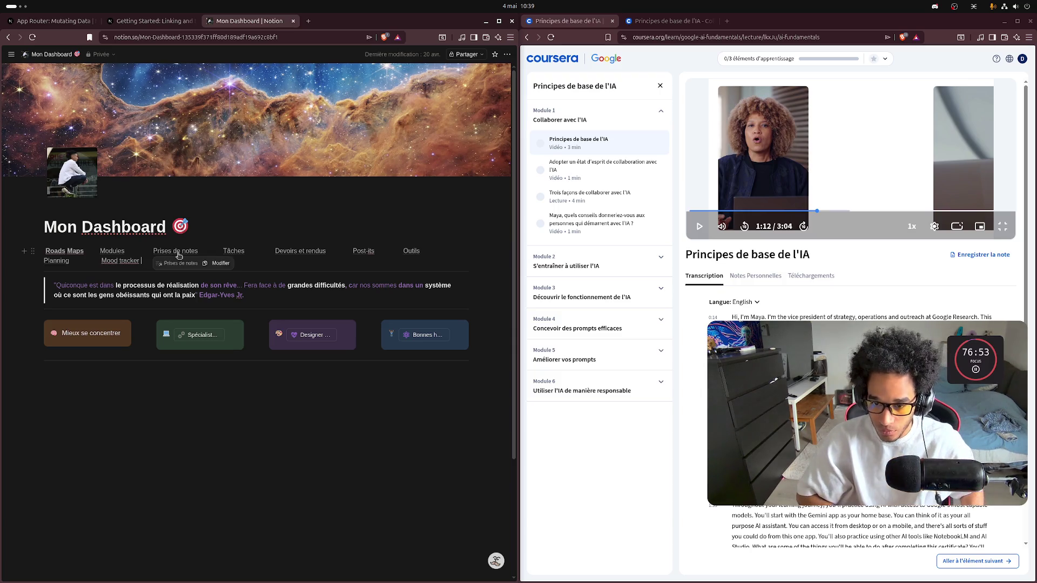
key("ctrl+k")
key("Escape")
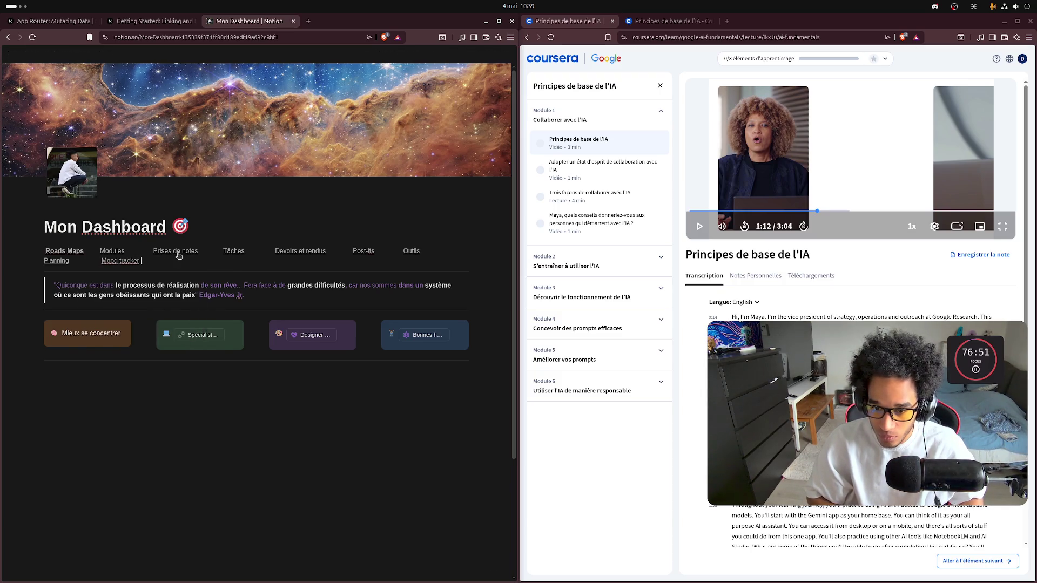
mouse_move(179, 257)
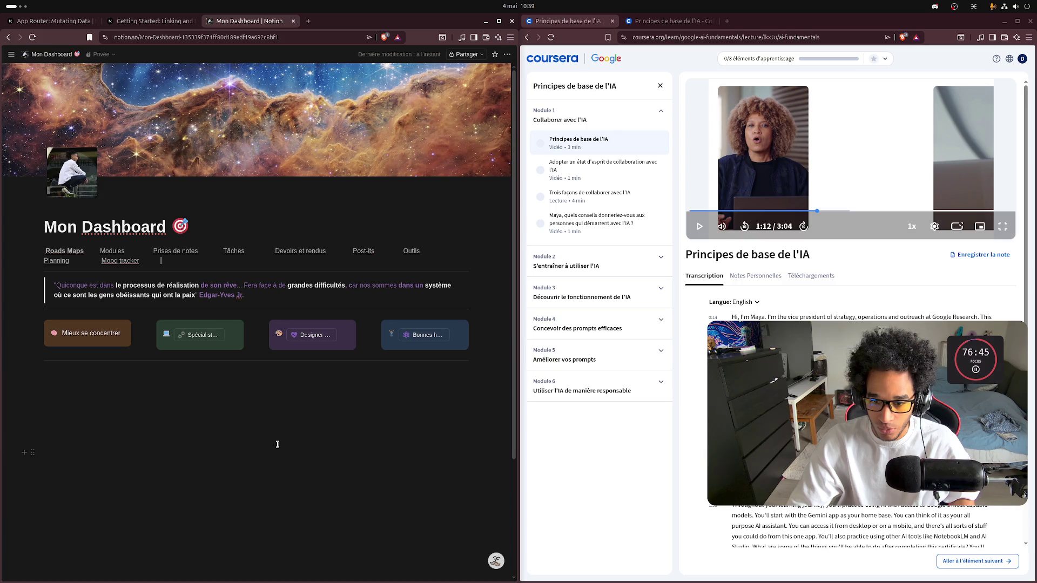
type("Cours")
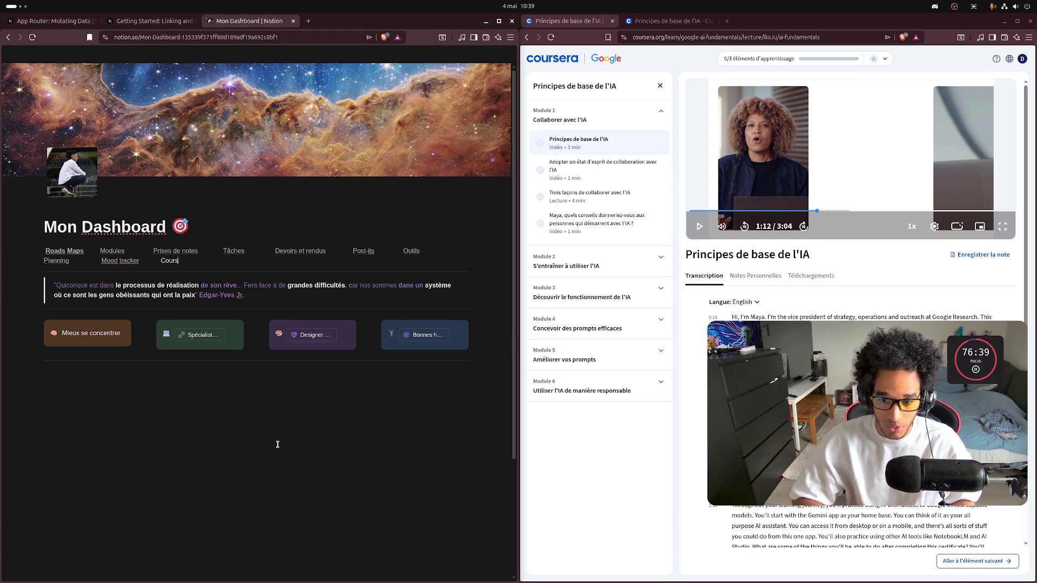
key("ctrl+shift+Left")
key("ctrl+shift+Left")
key("ctrl+shift+Right")
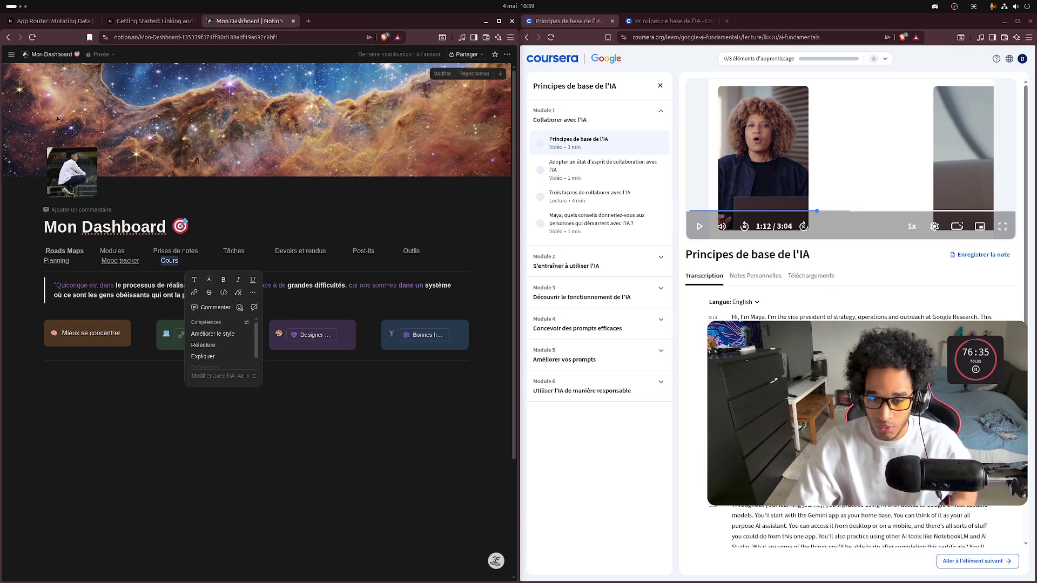
left_click(11, 55)
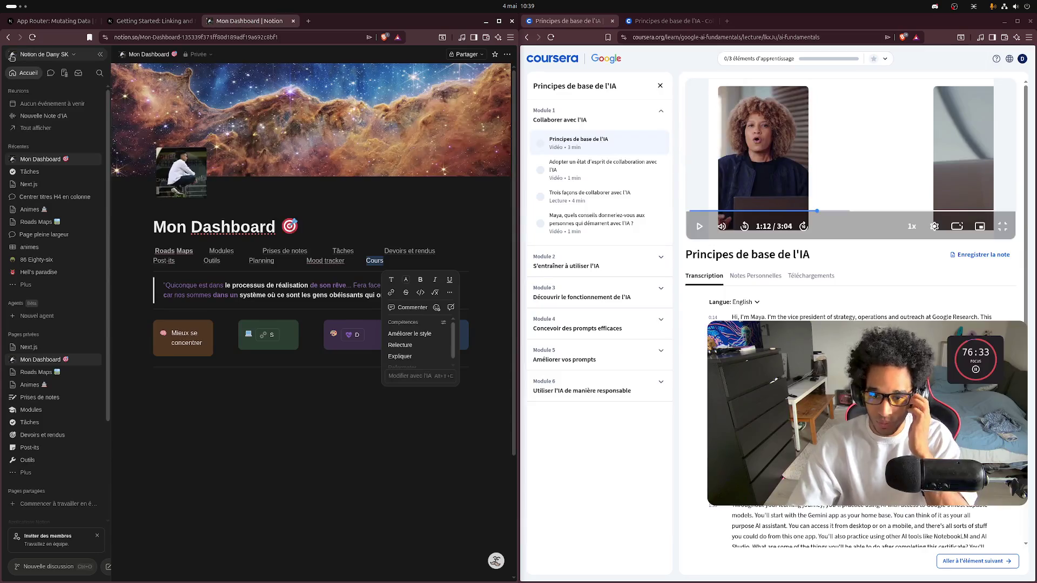
Step: Collapse Chapitre 1, Chp 11 and Next.js in the sidebar, then add a blank private page
left_click(27, 184)
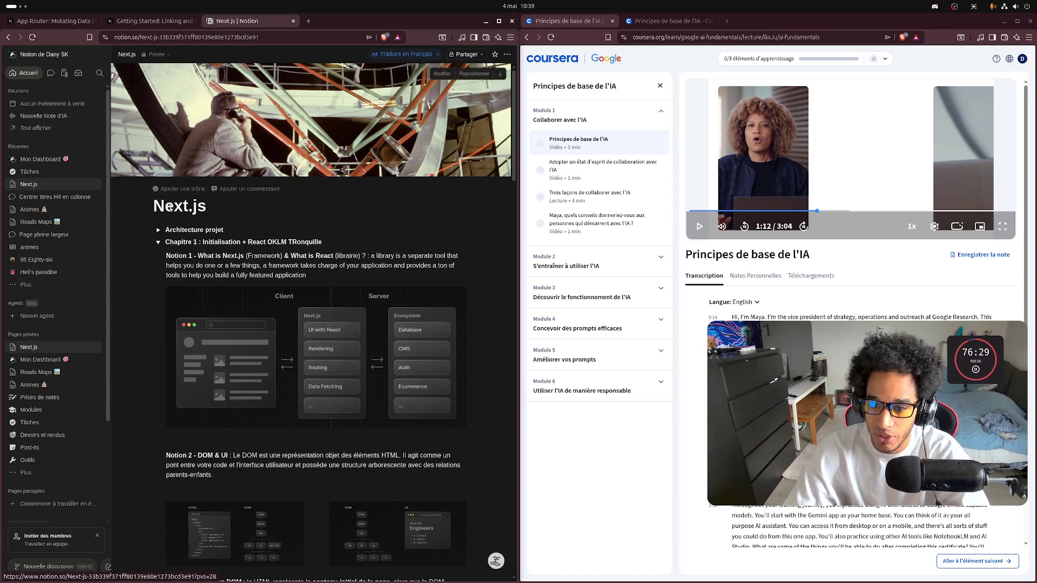
left_click(160, 243)
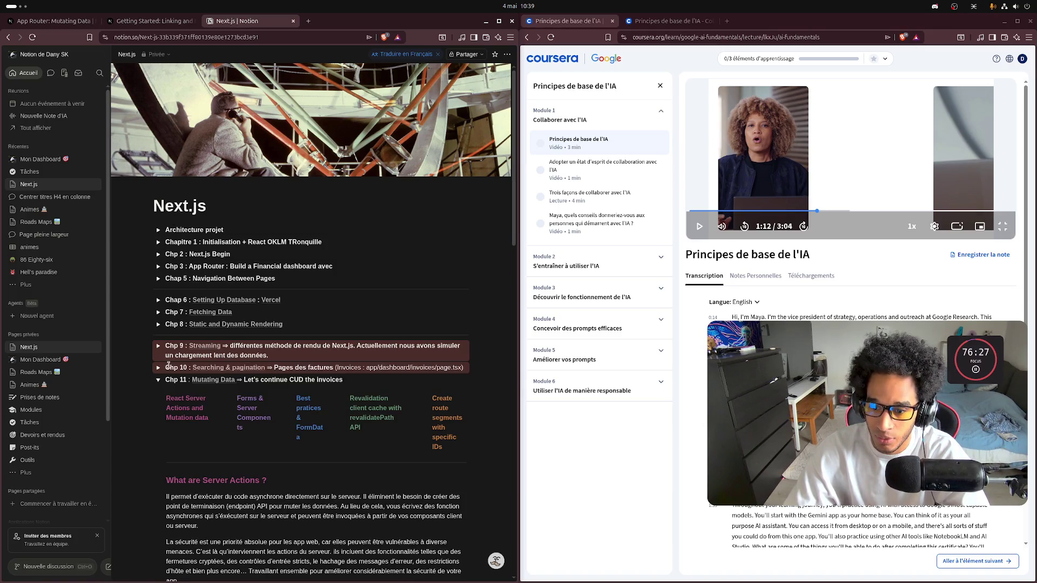
left_click(158, 381)
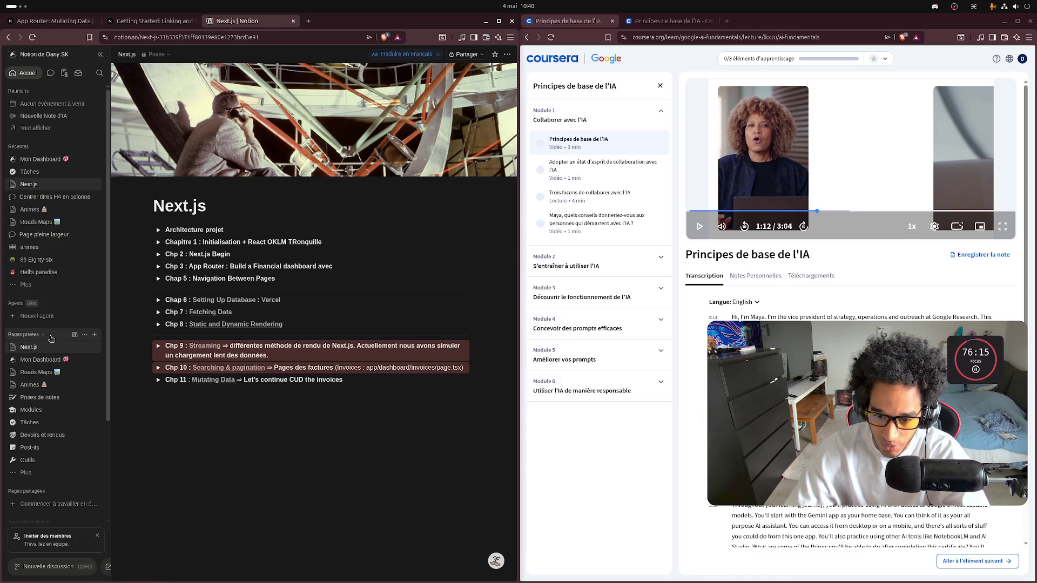
left_click(15, 351)
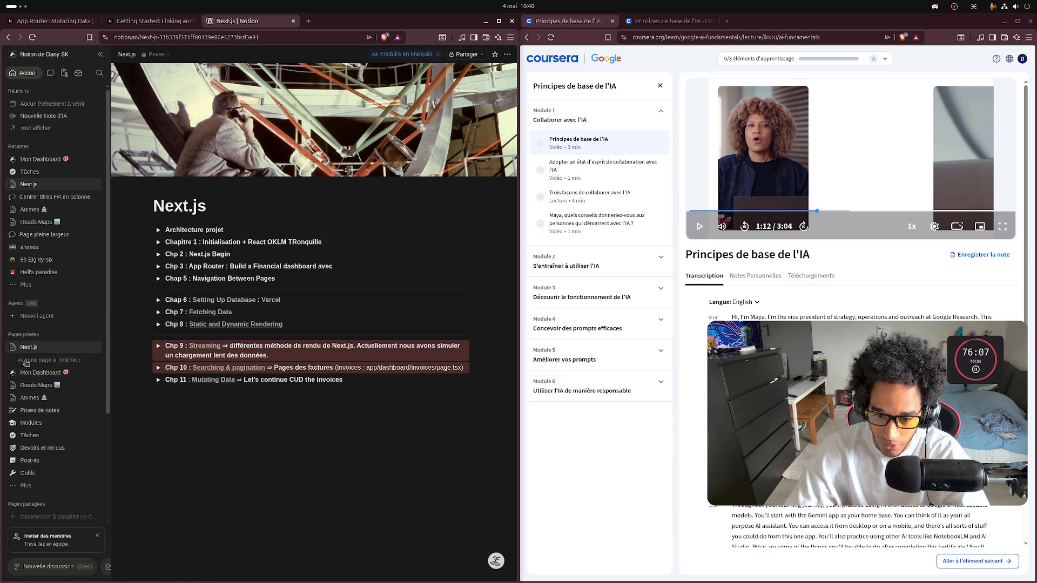
left_click(13, 348)
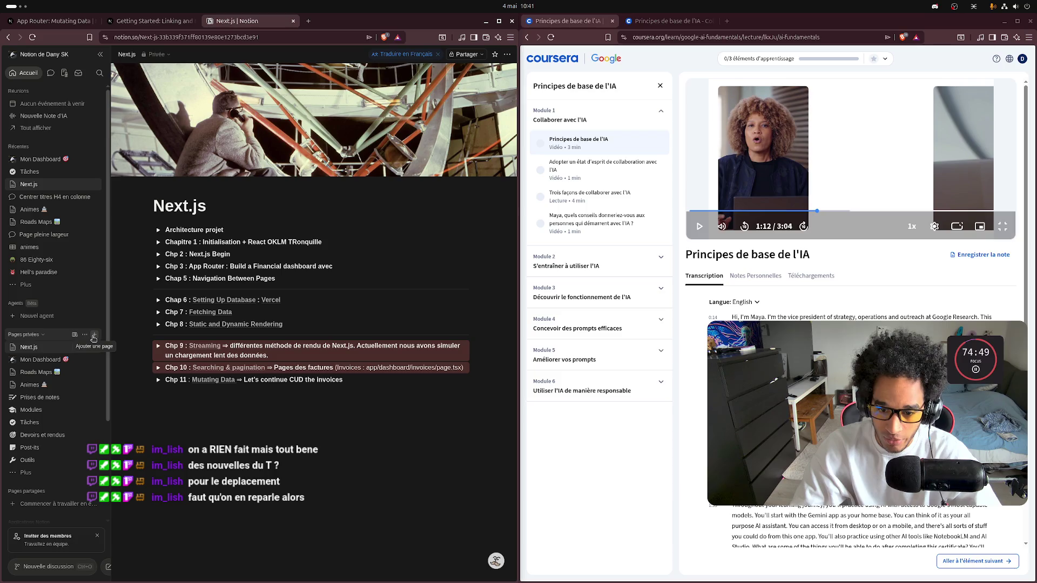
left_click(93, 338)
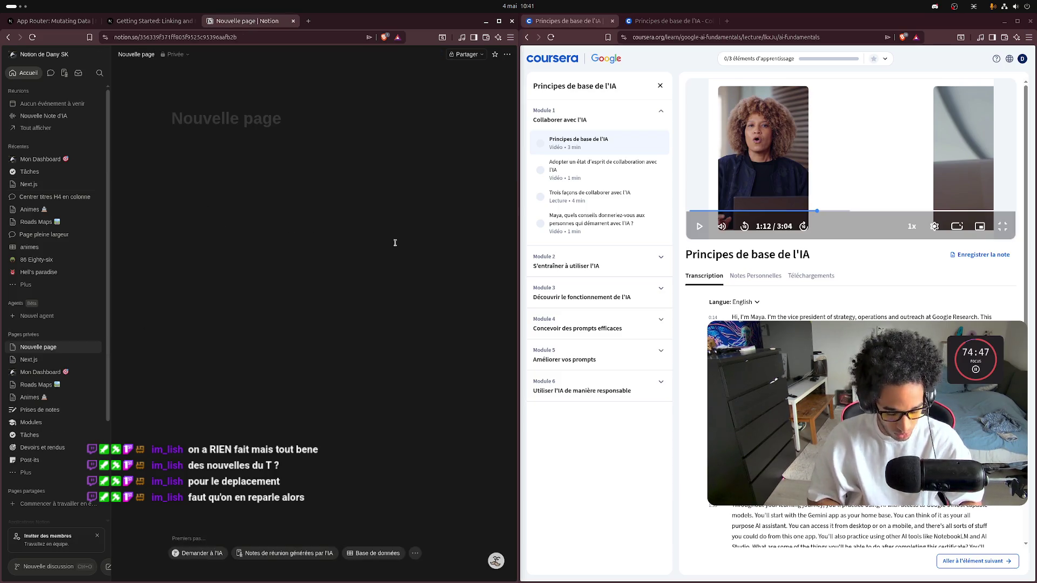
Step: Title the new page 'Cours' and nest the Next.js page inside it
type("Cours")
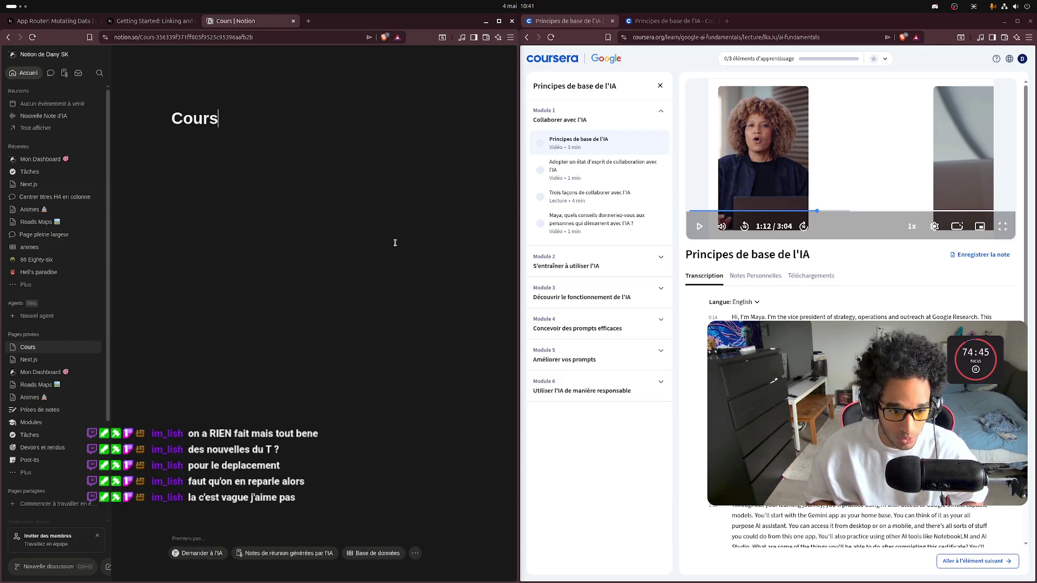
key("Return")
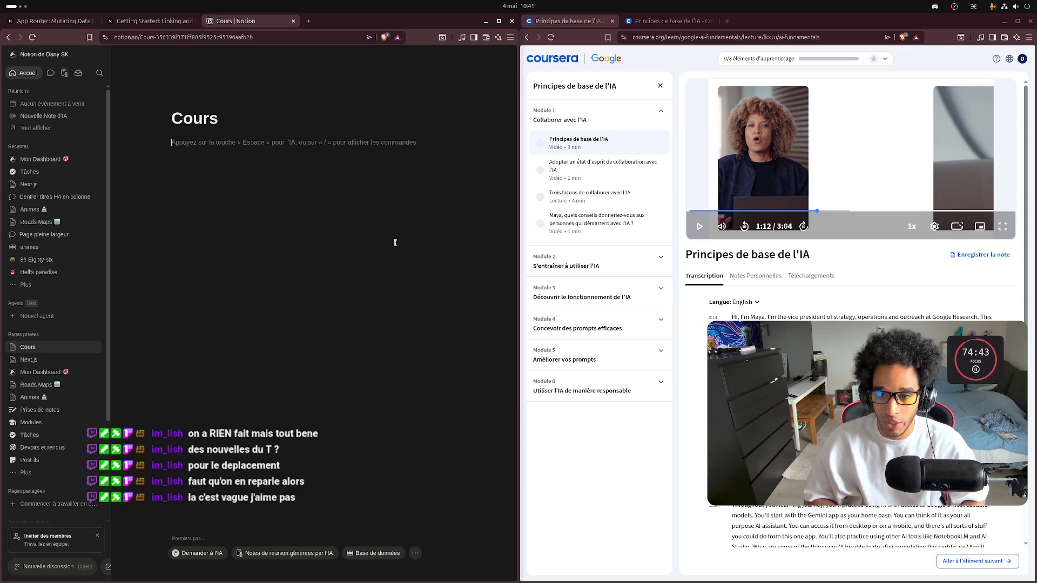
left_click(13, 347)
left_click_drag(25, 374, 33, 350)
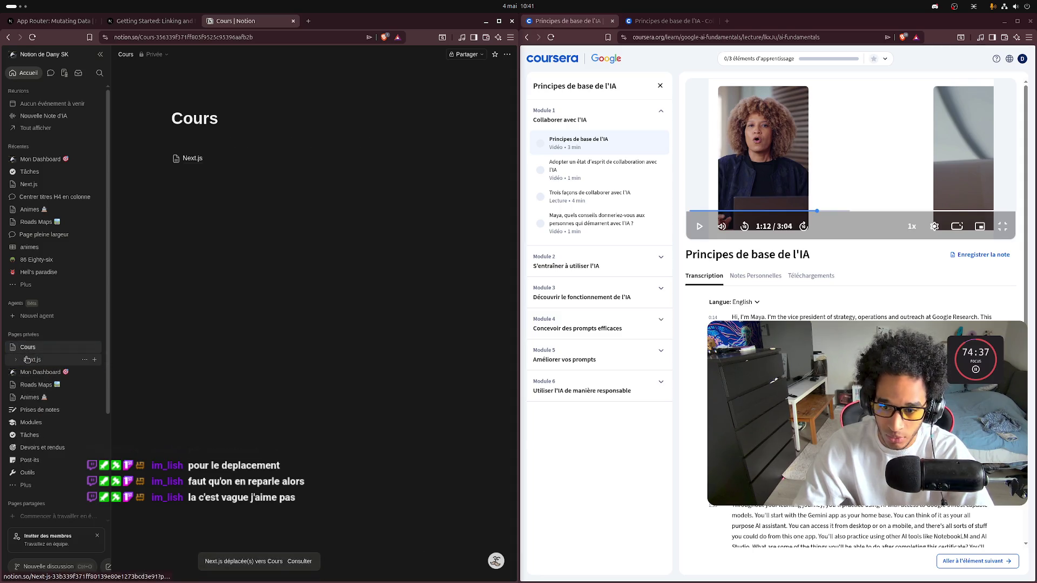
left_click(273, 182)
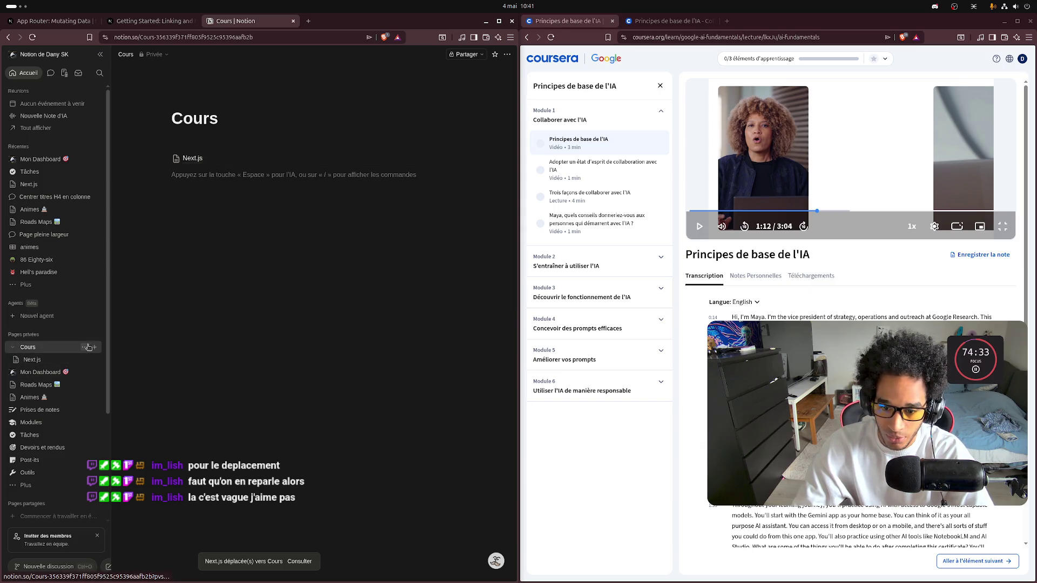
Step: Add a 'Google' sub-page under Cours, move it to the trash, and start a fresh private page
left_click(93, 348)
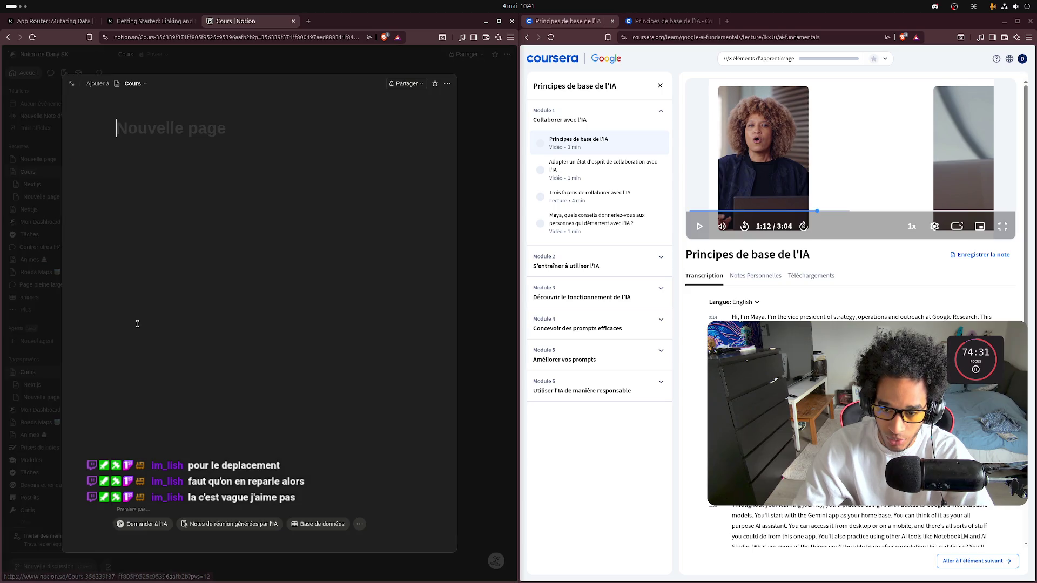
type("Google")
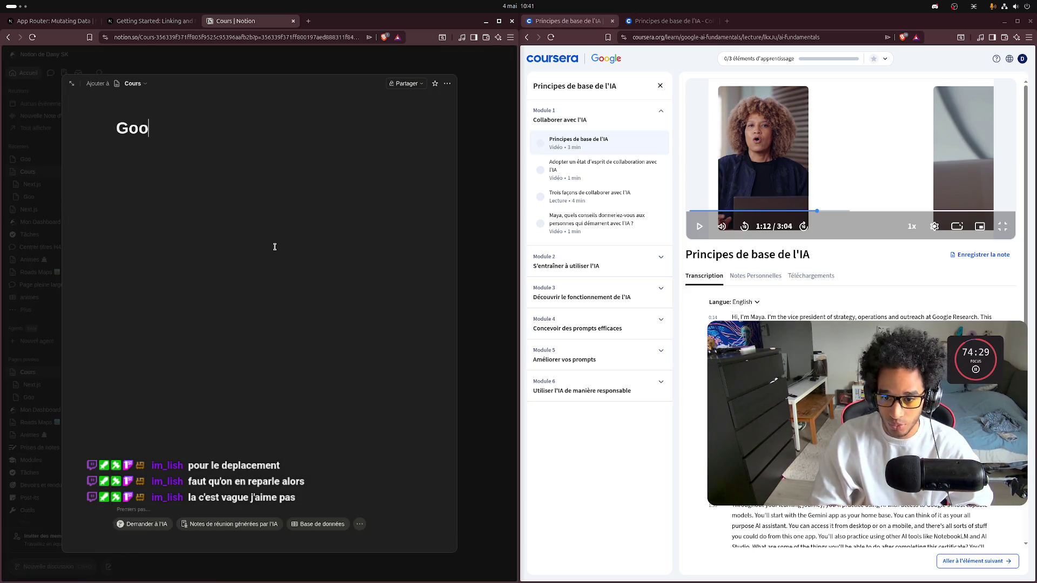
key("Return")
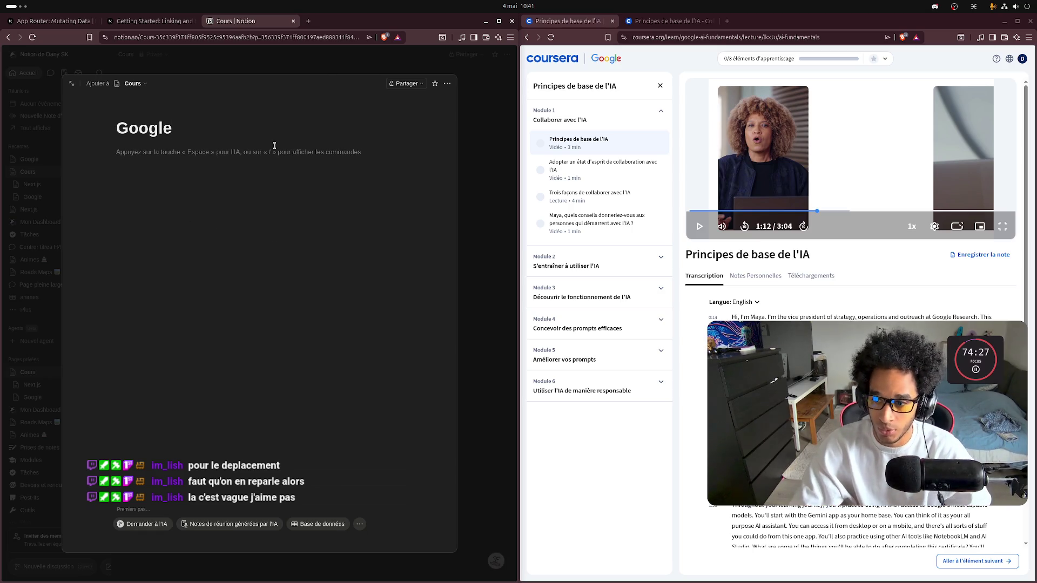
left_click(484, 238)
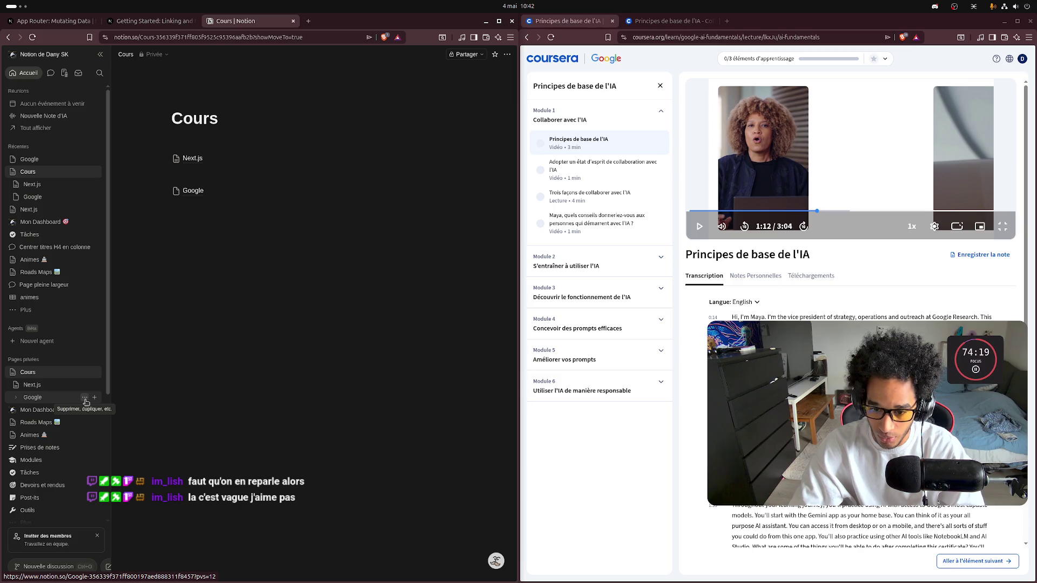
left_click(85, 399)
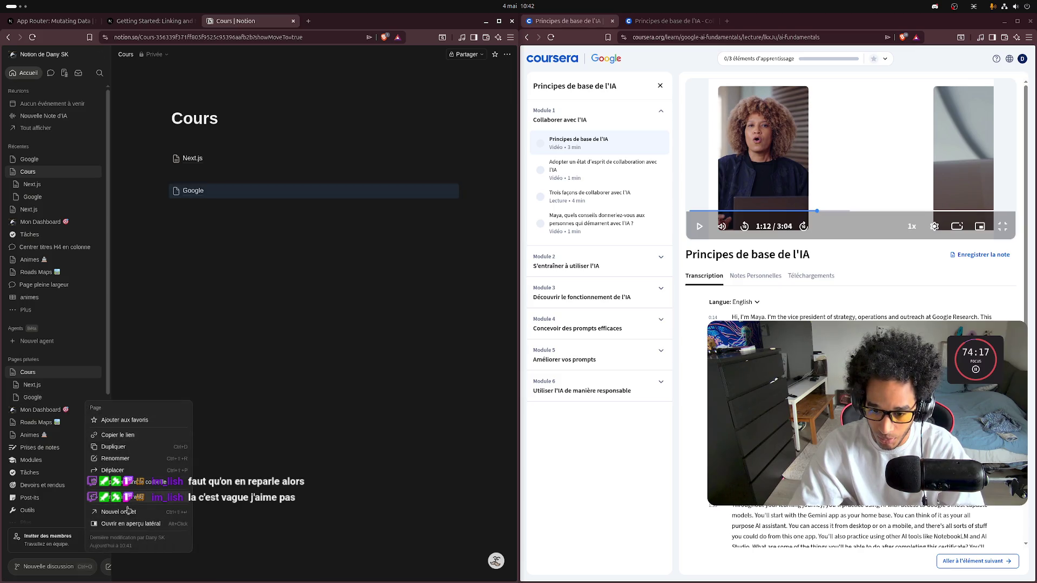
left_click(131, 485)
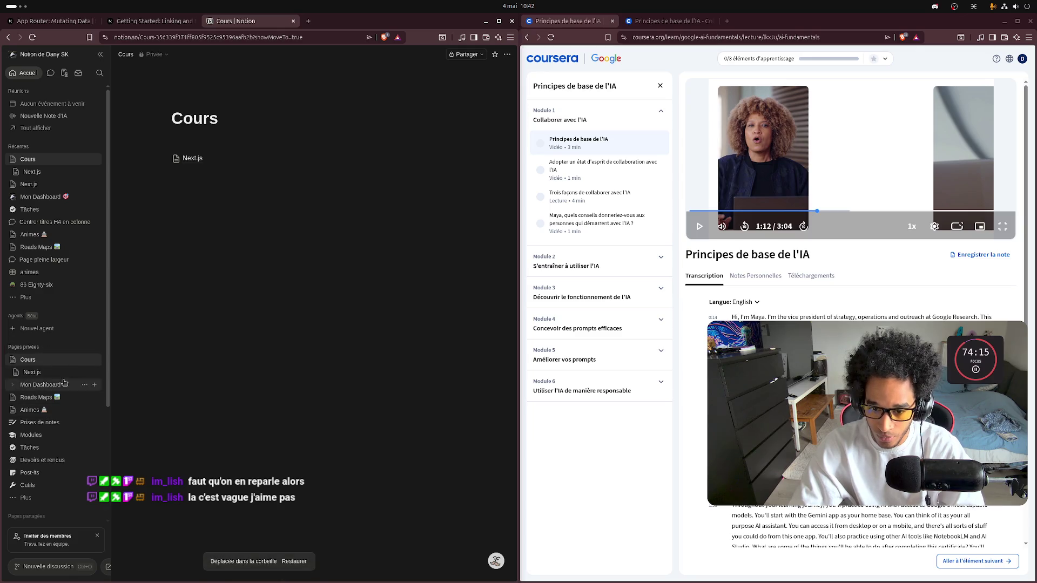
left_click(176, 351)
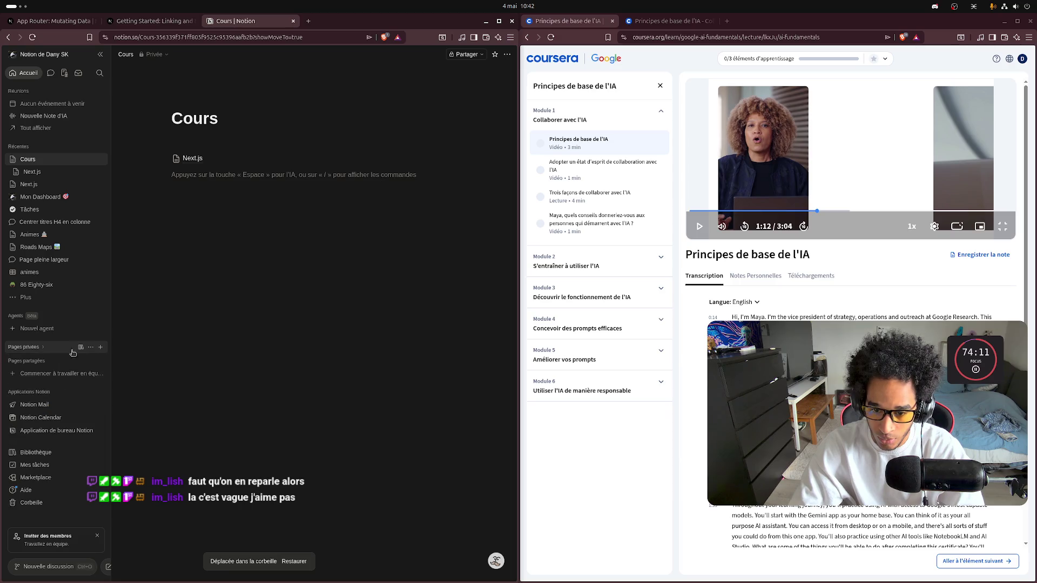
left_click(95, 347)
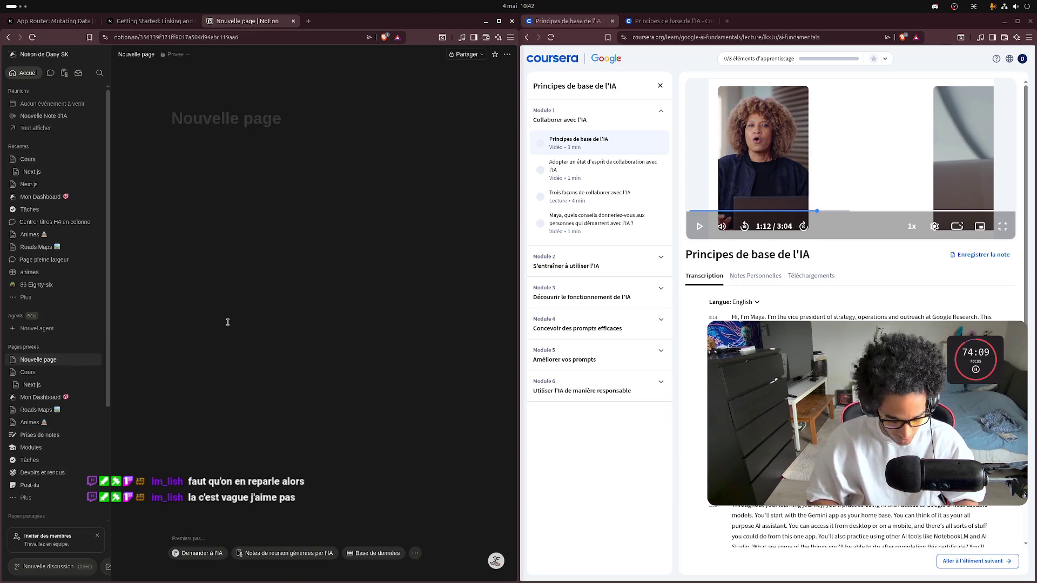
Step: Title the new private page 'Google' and delete the stray Google text from its body
type("Google")
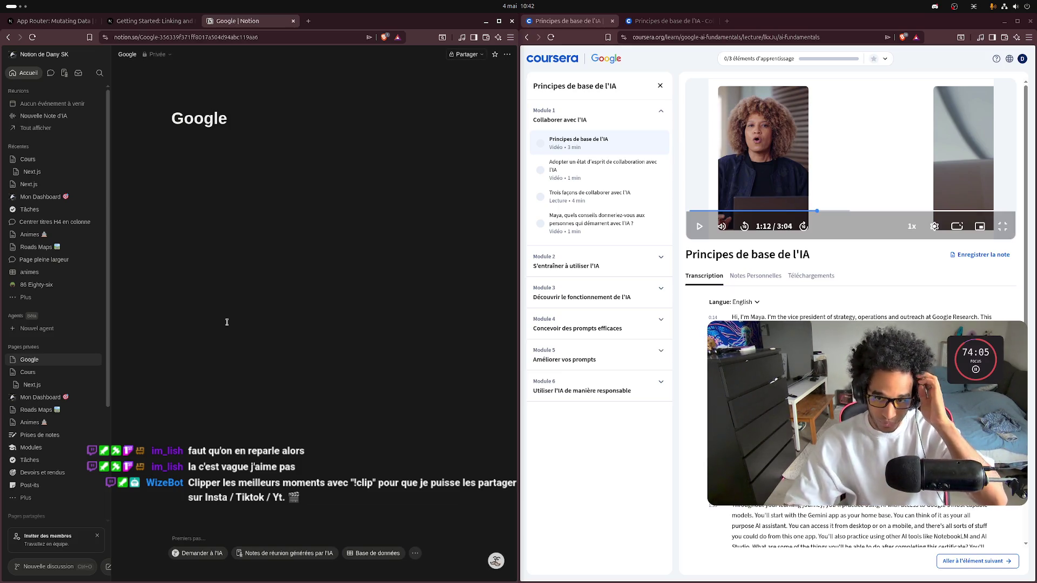
key("Home")
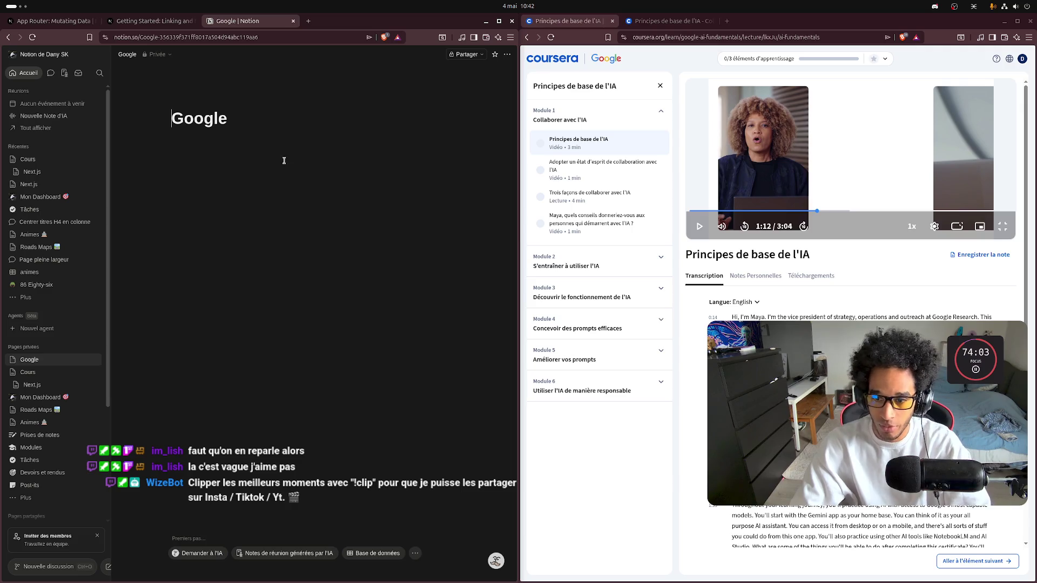
key("Return")
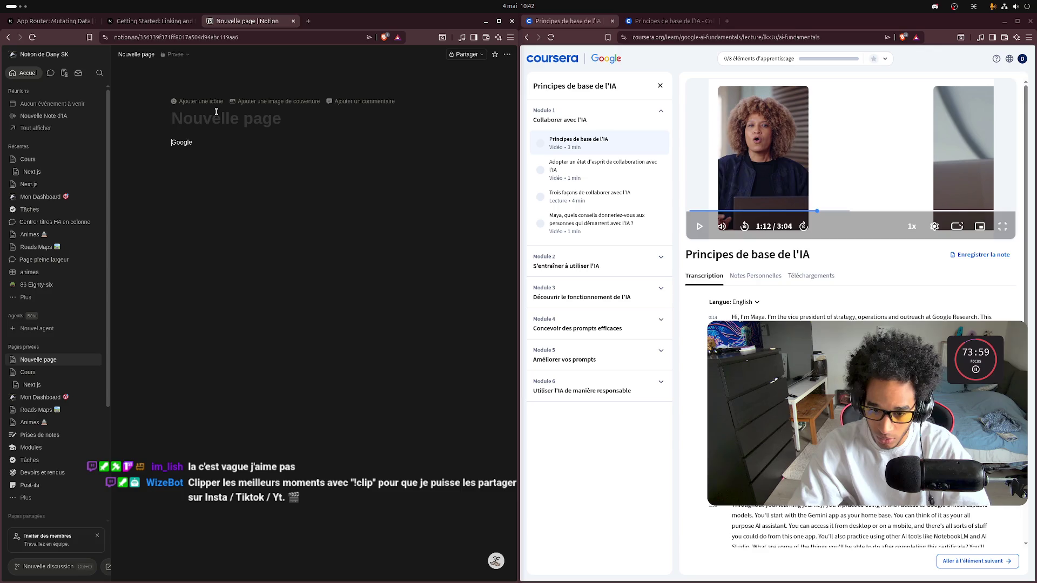
left_click(208, 124)
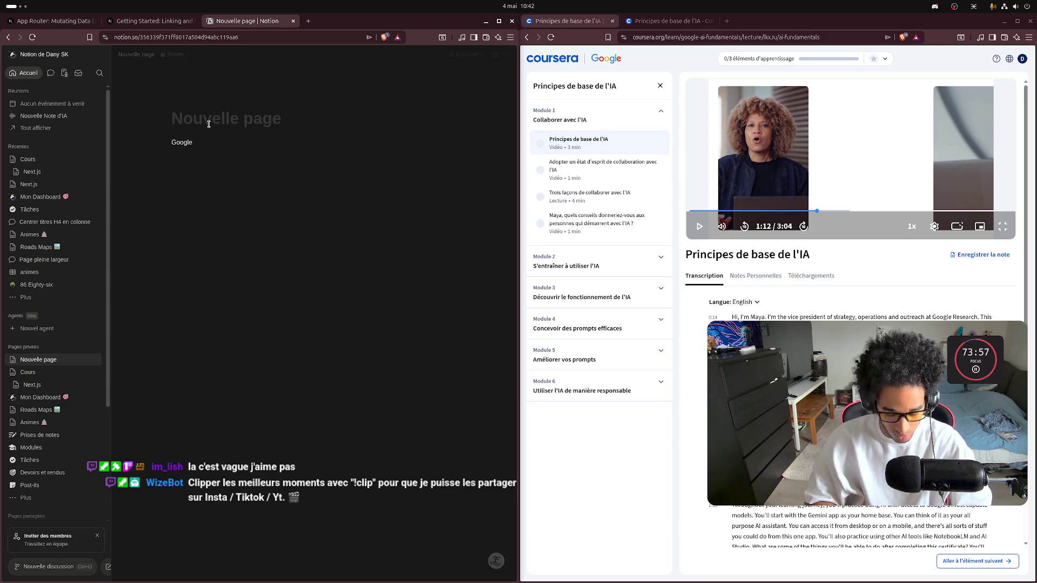
type("Googl")
key("BackSpace")
key("BackSpace")
type("h")
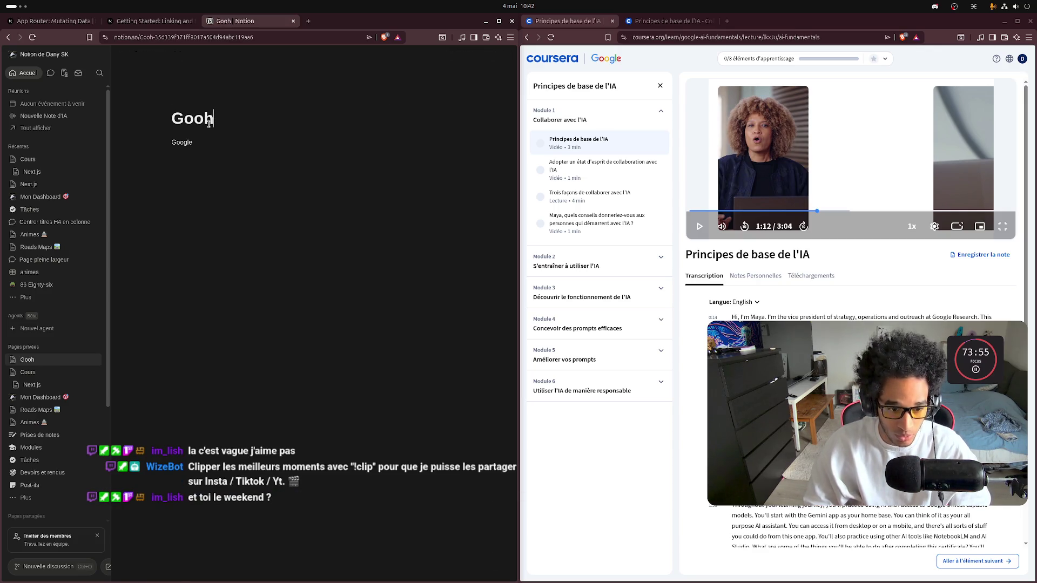
key("BackSpace")
type("gle")
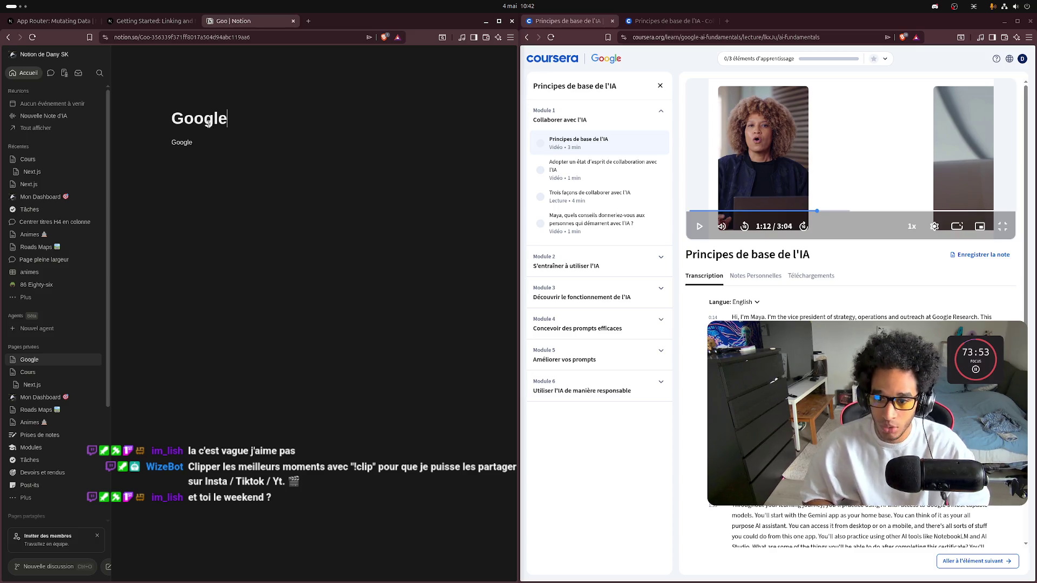
left_click(317, 294)
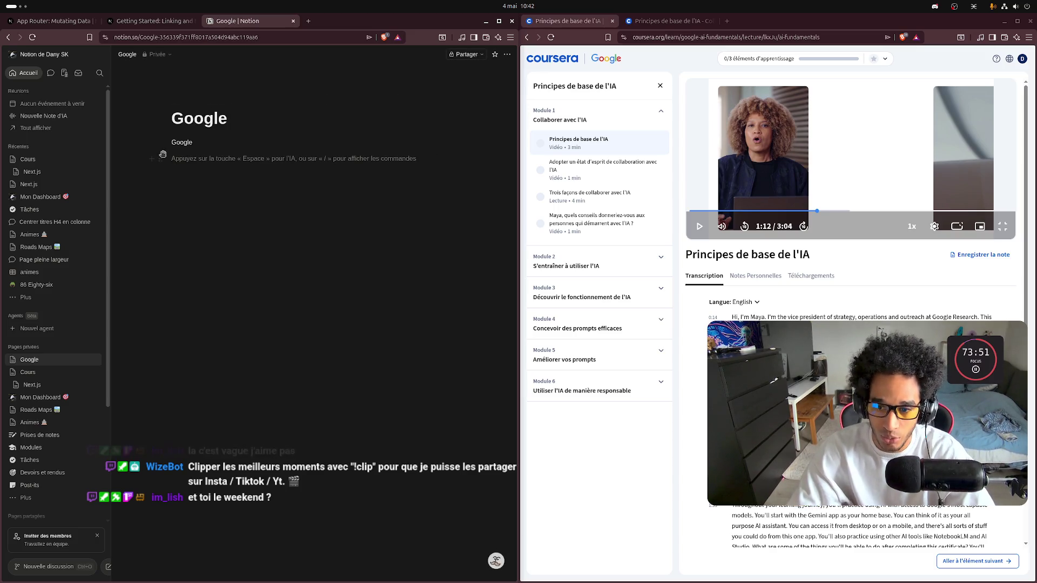
left_click_drag(204, 142, 171, 142)
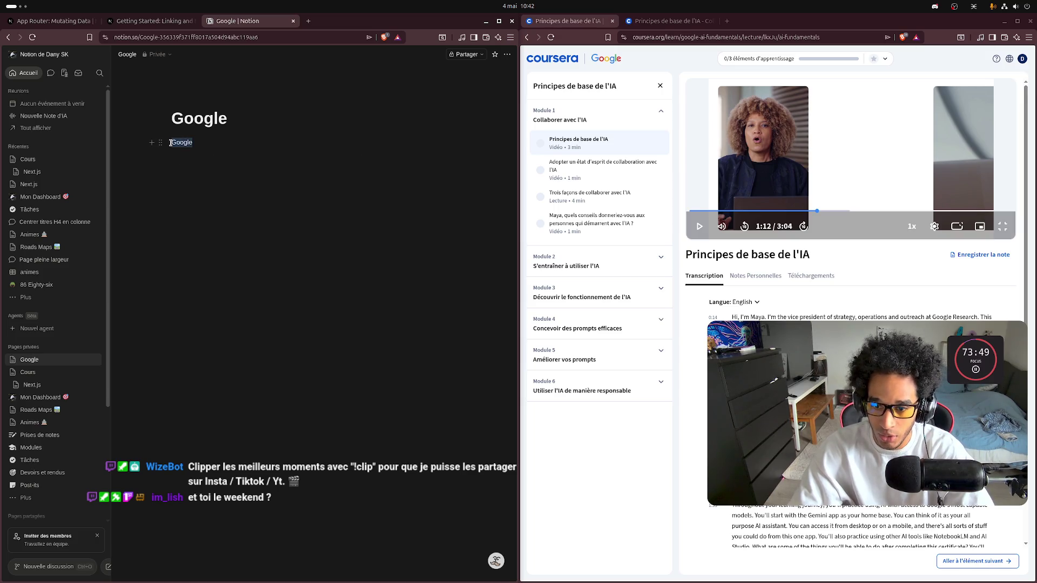
key("BackSpace")
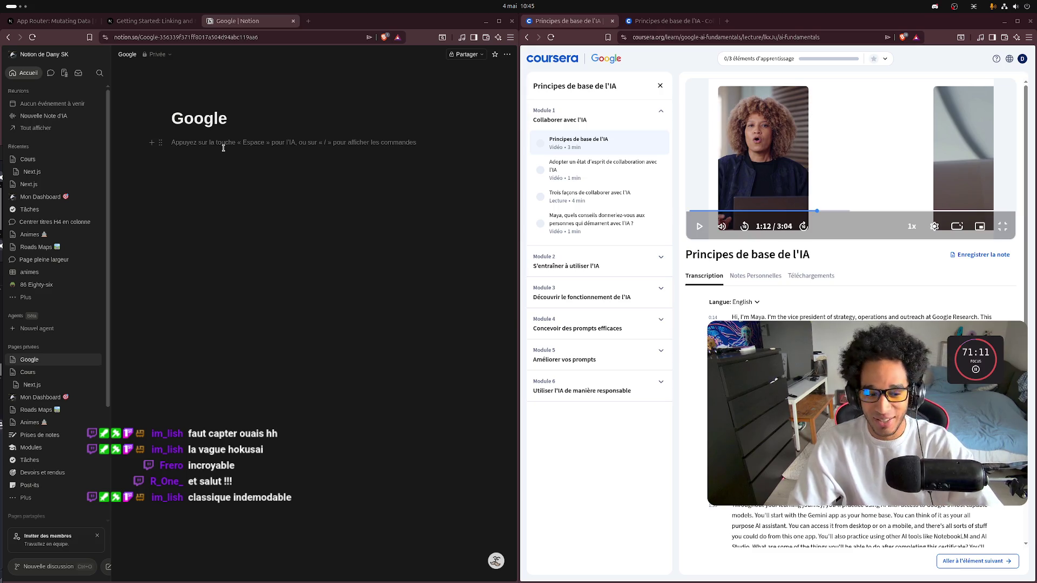
key("Return")
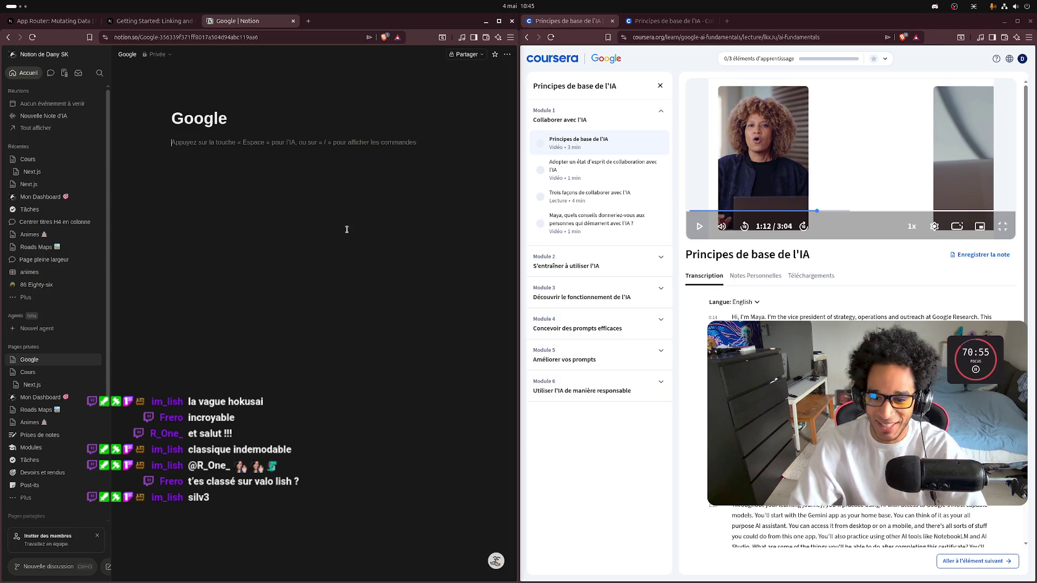
left_click(54, 384)
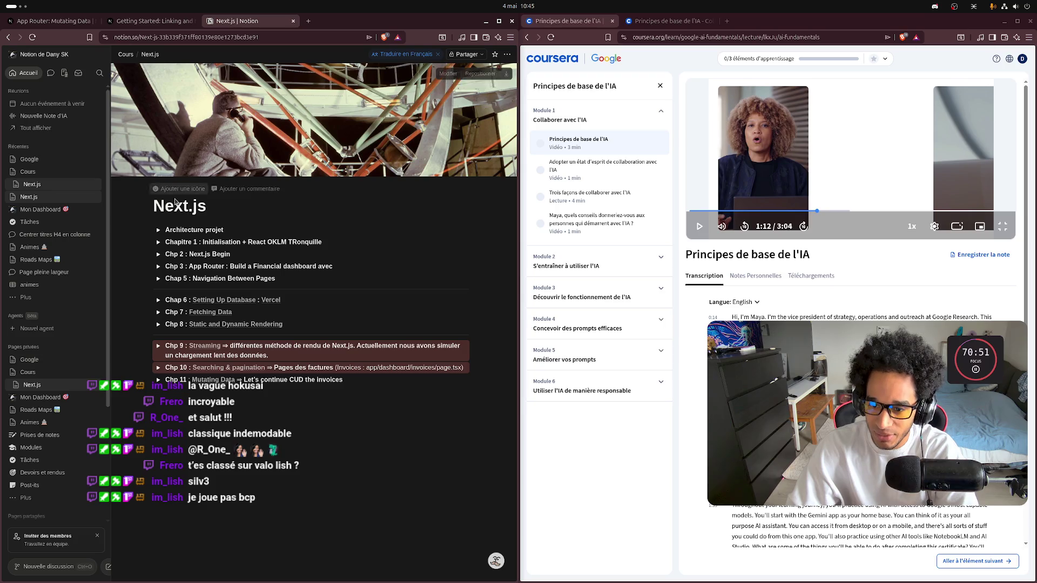
Step: Nest the Google page under Cours and give it a painted bridge-and-town cover image
left_click_drag(46, 365, 48, 374)
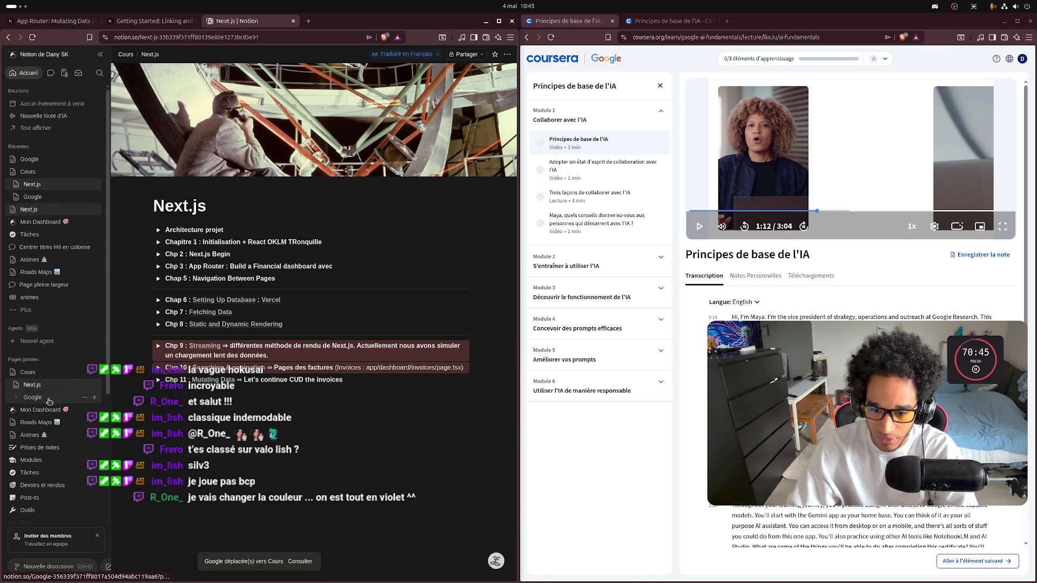
left_click(33, 397)
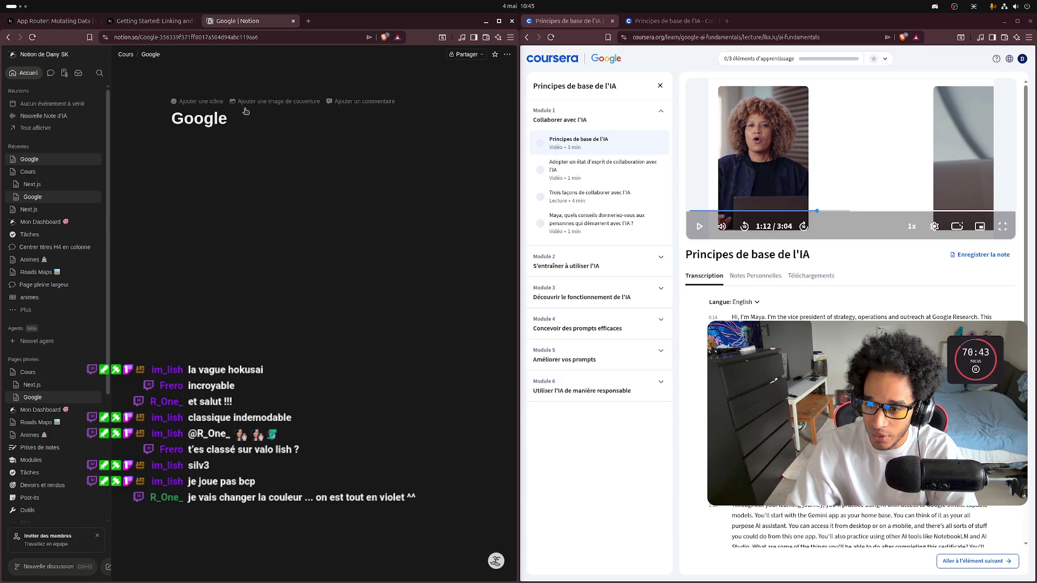
left_click(276, 102)
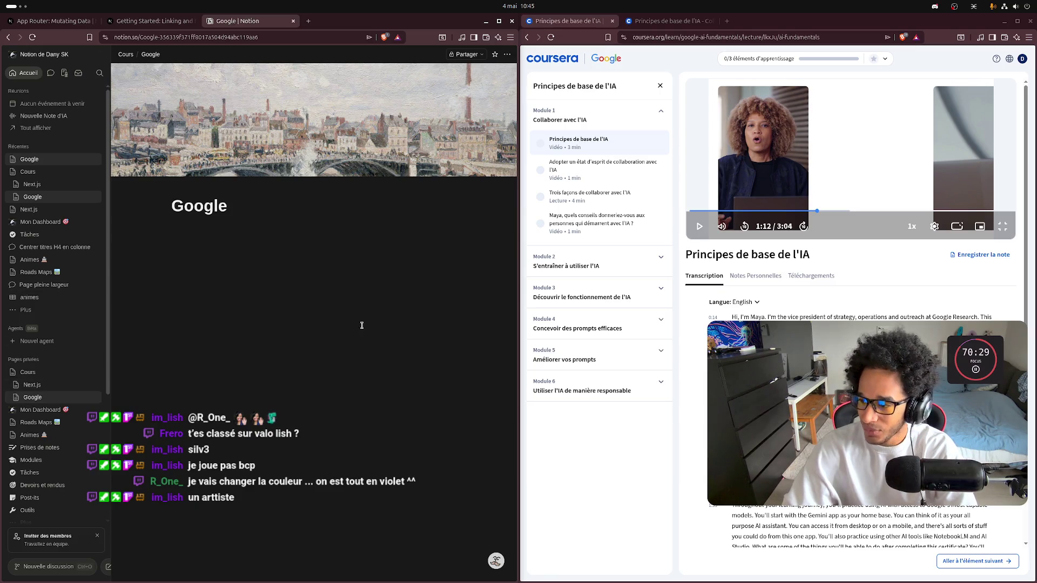
left_click(183, 230)
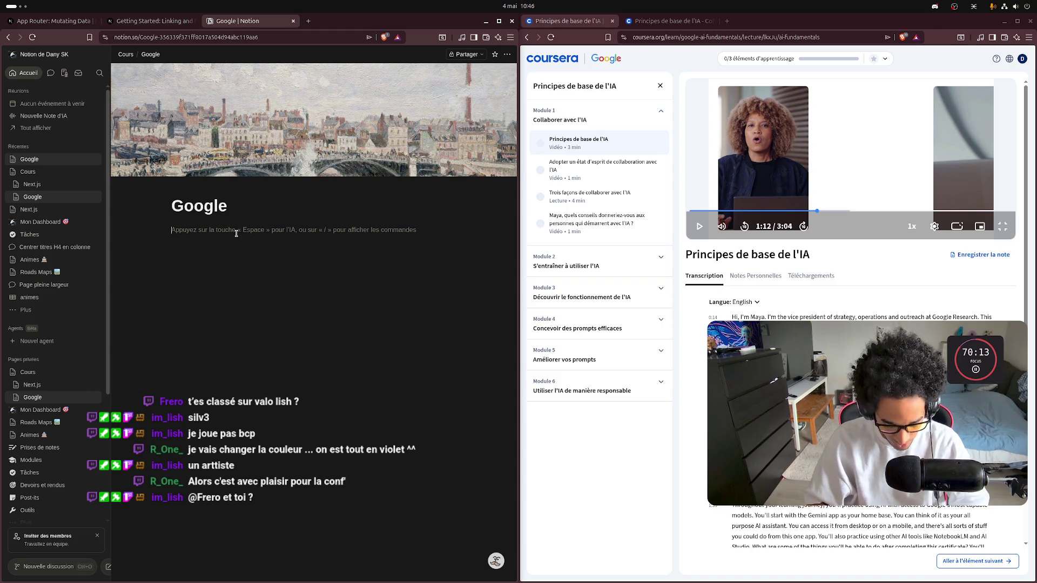
Step: Insert a 'Titre 3 dépliant' collapsible heading reading 'Principe de base' on the Google page
type("/m")
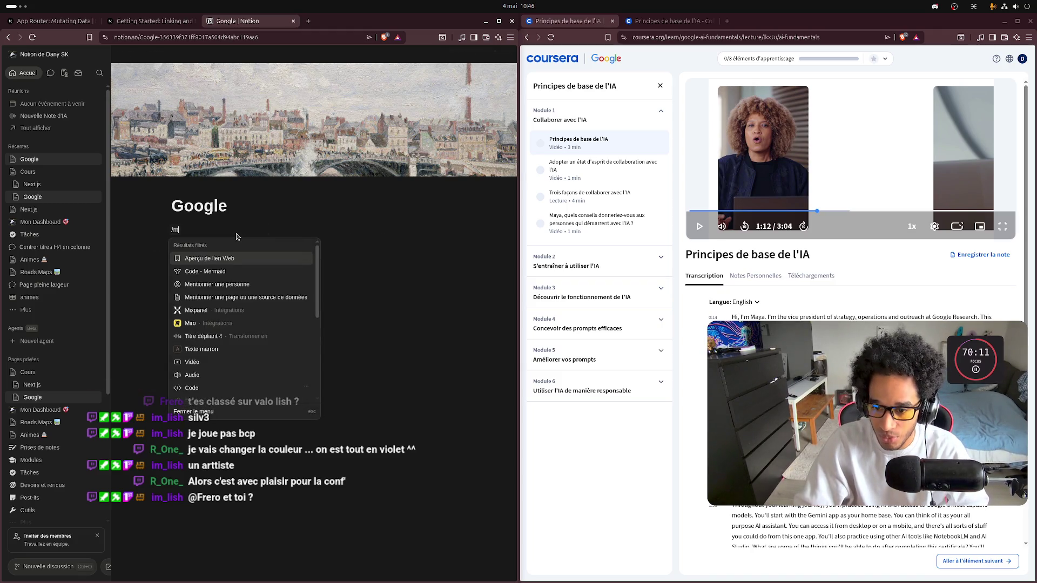
key("BackSpace")
type("H")
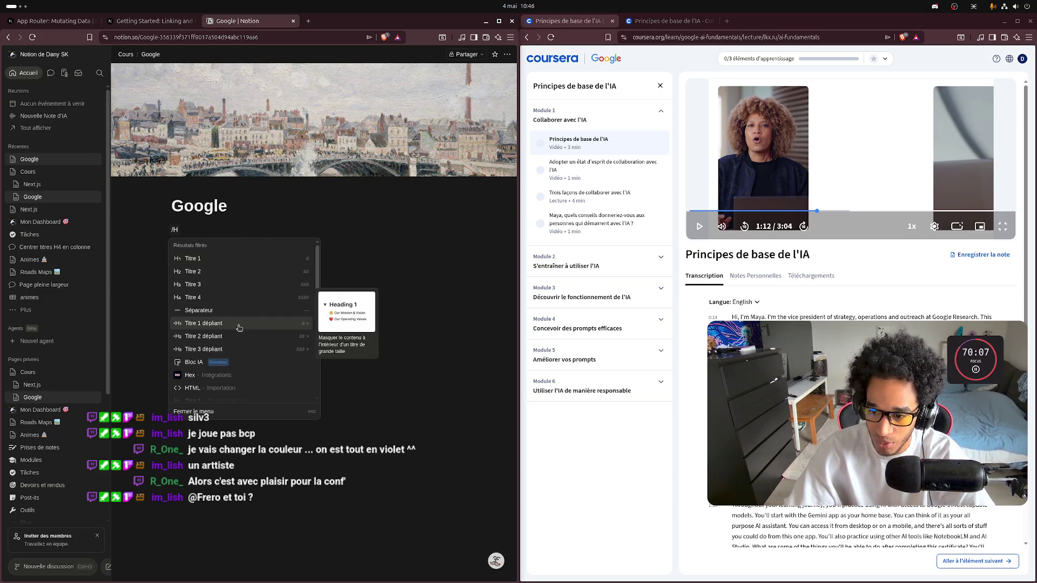
left_click(242, 350)
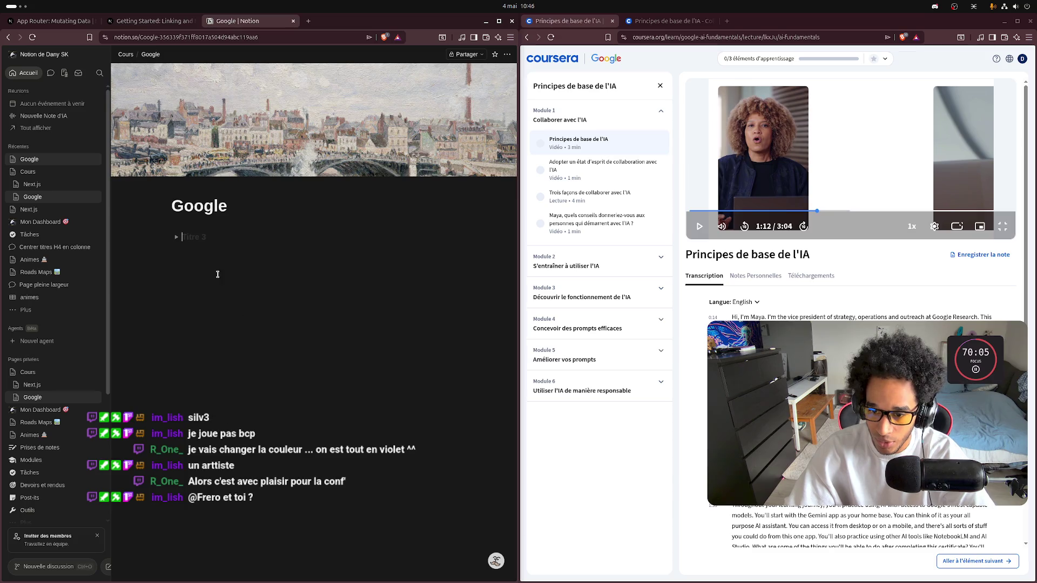
type("Prici")
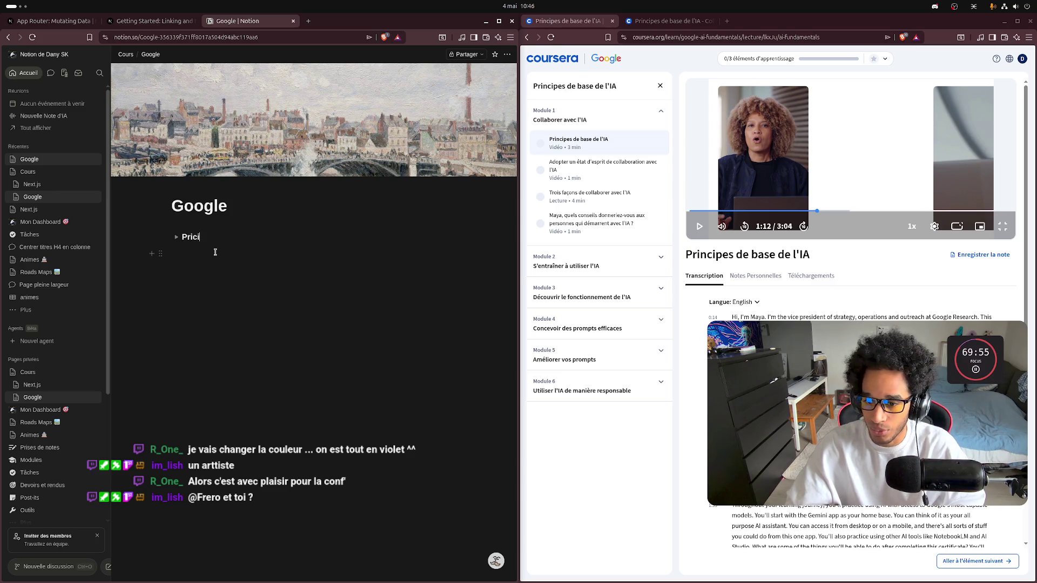
key("Left")
key("Left")
type("nce")
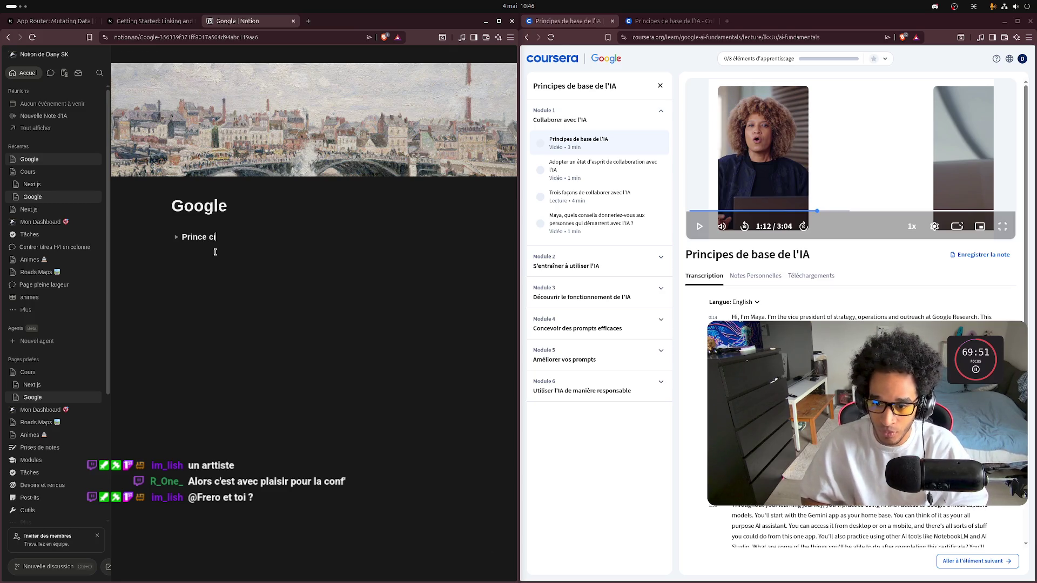
key("BackSpace")
key("BackSpace")
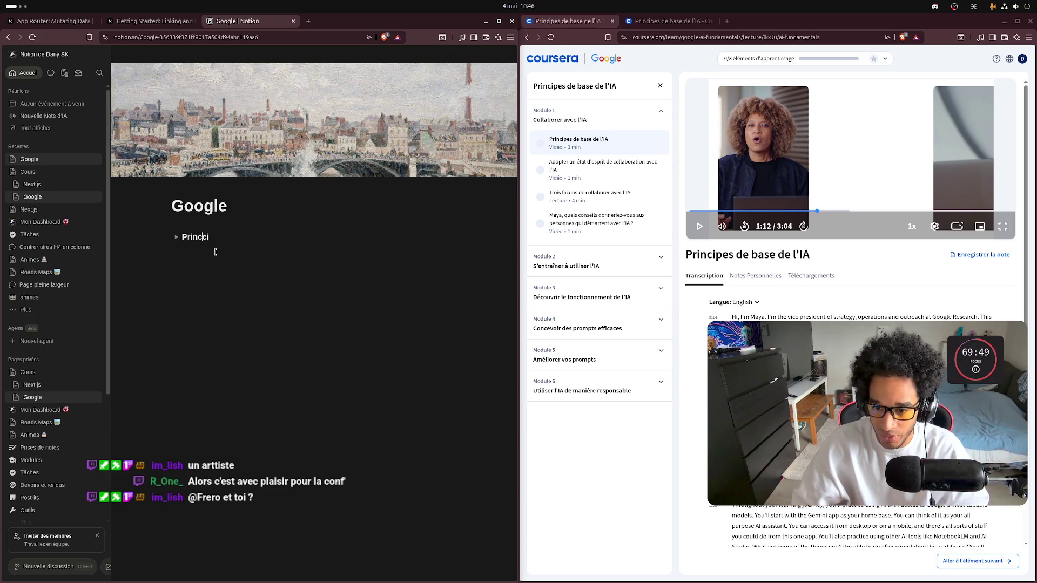
type("pe de base")
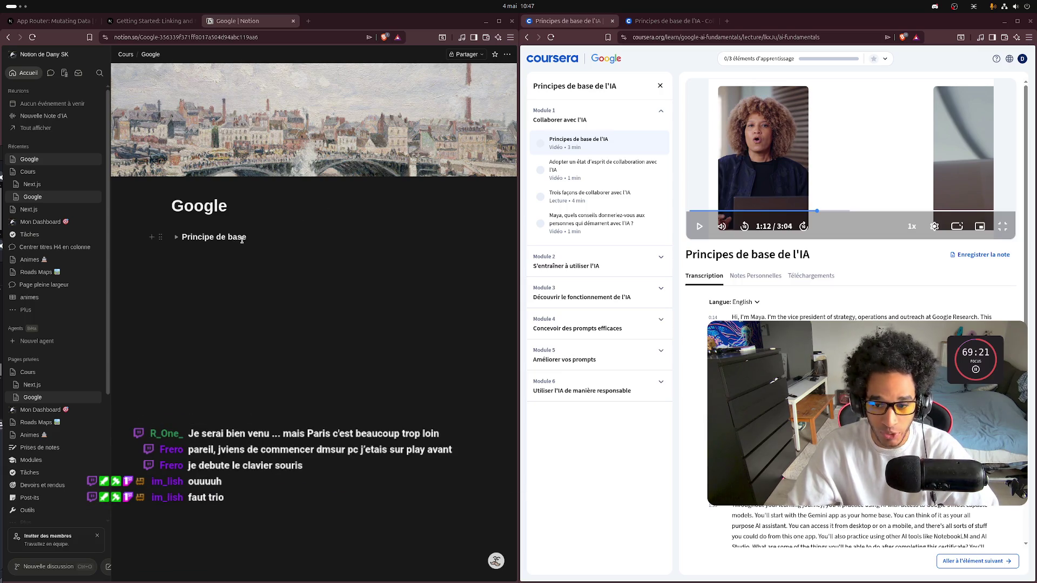
left_click(284, 228)
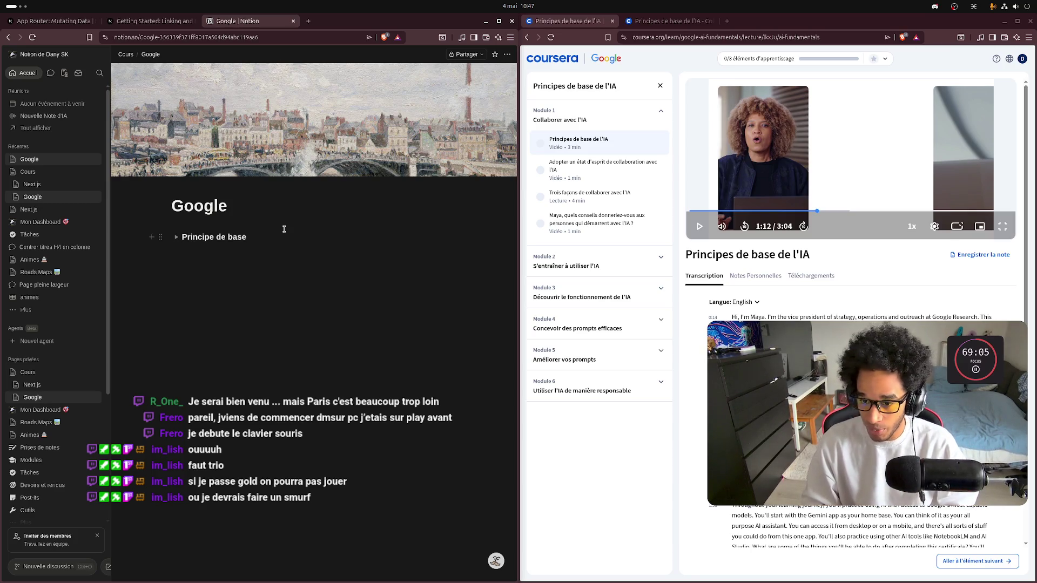
Step: Append "l'IA" with a stray 0 to the heading, then close the duplicate Coursera lecture tab
type("l'a")
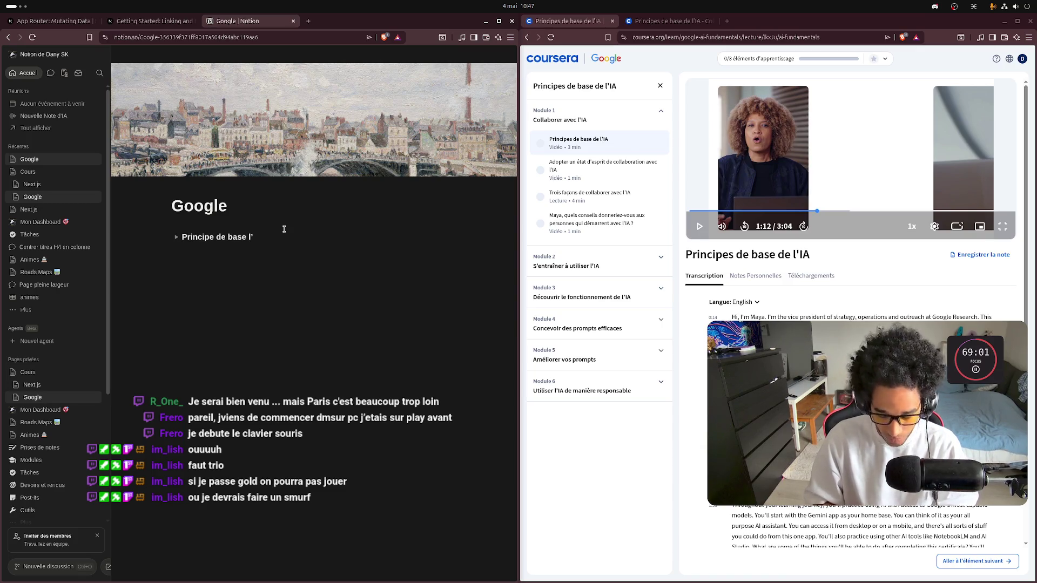
type("IA")
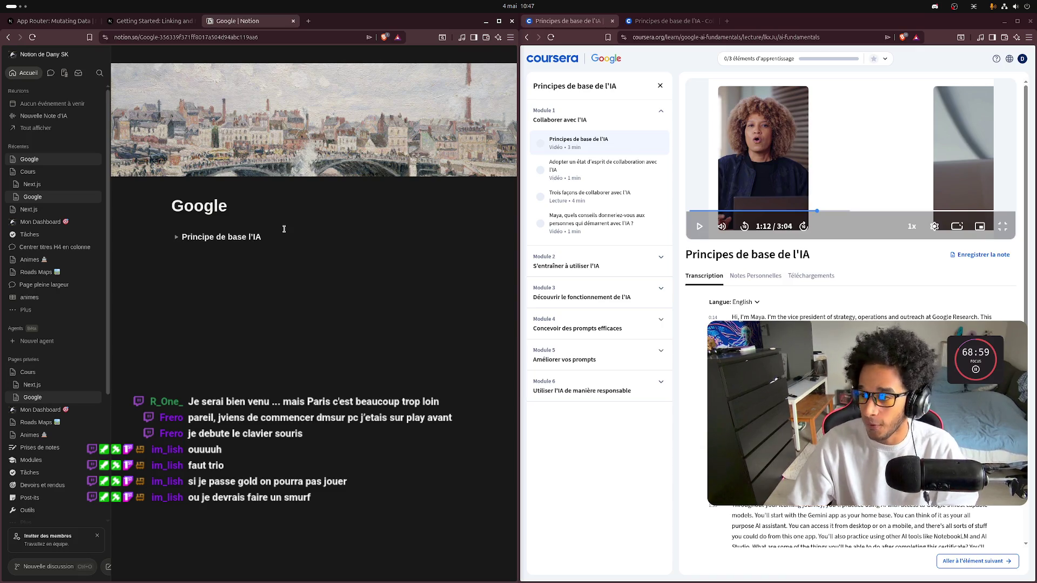
type("0")
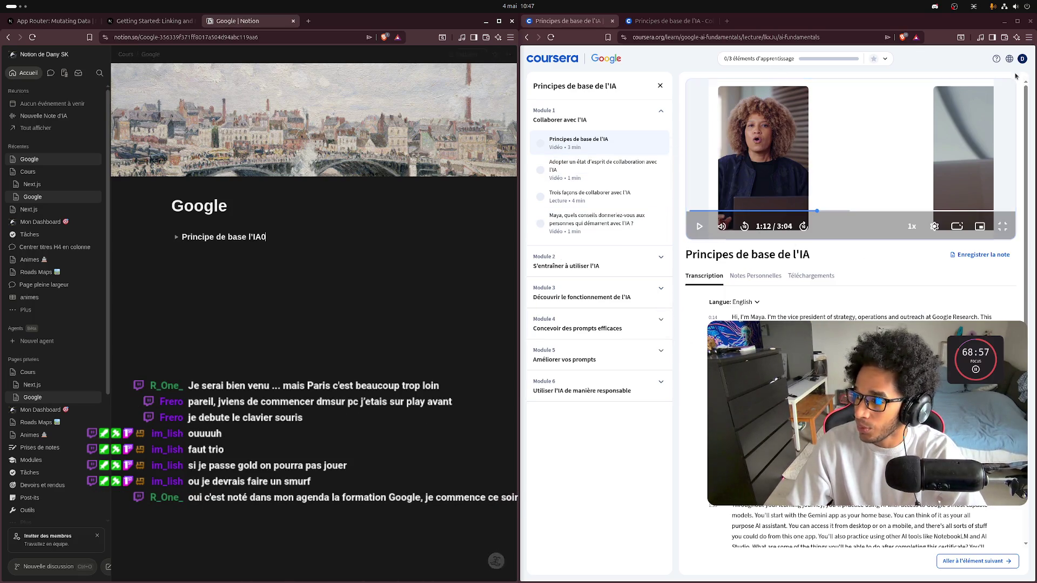
left_click(668, 22)
middle_click(668, 22)
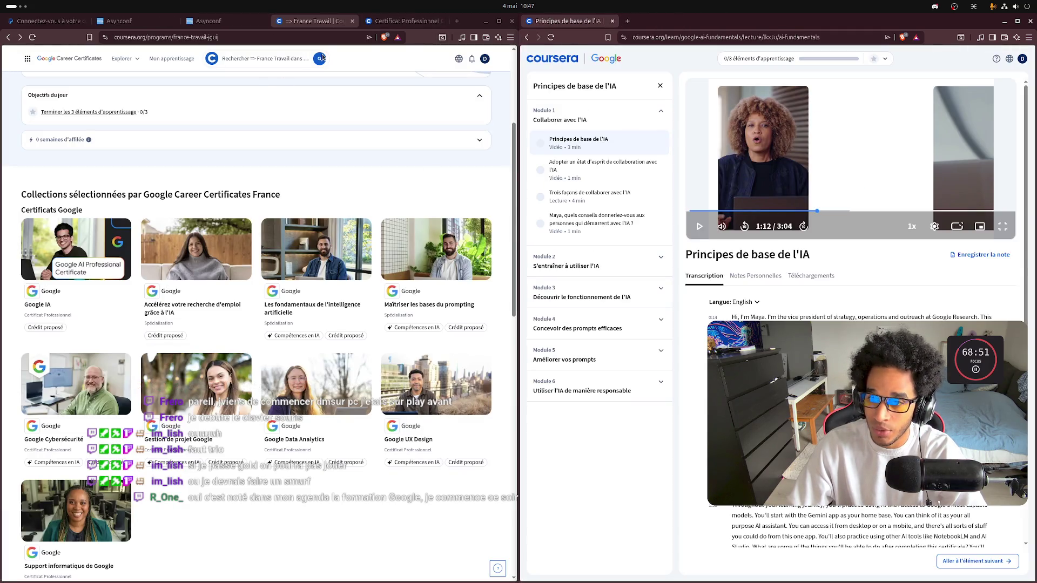
Step: Bring Notion's Google page back to the front beside the paused Coursera lesson
key("super")
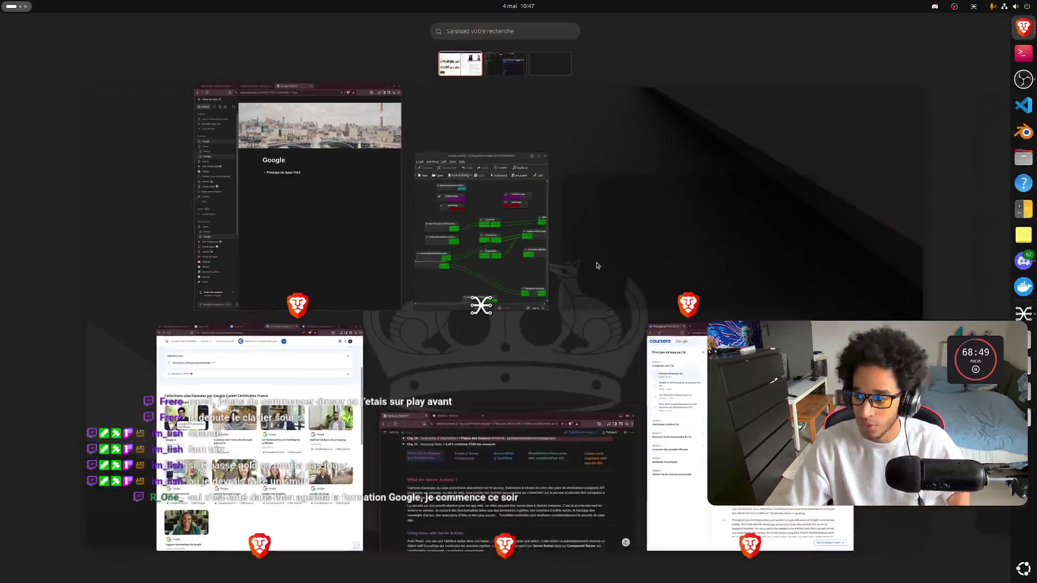
left_click(324, 178)
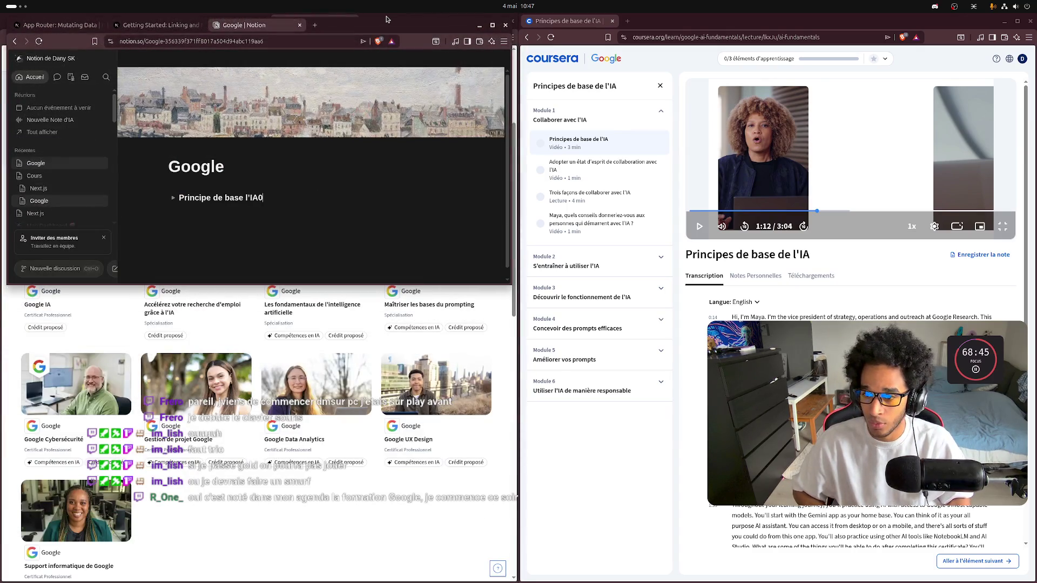
key("alt+Tab")
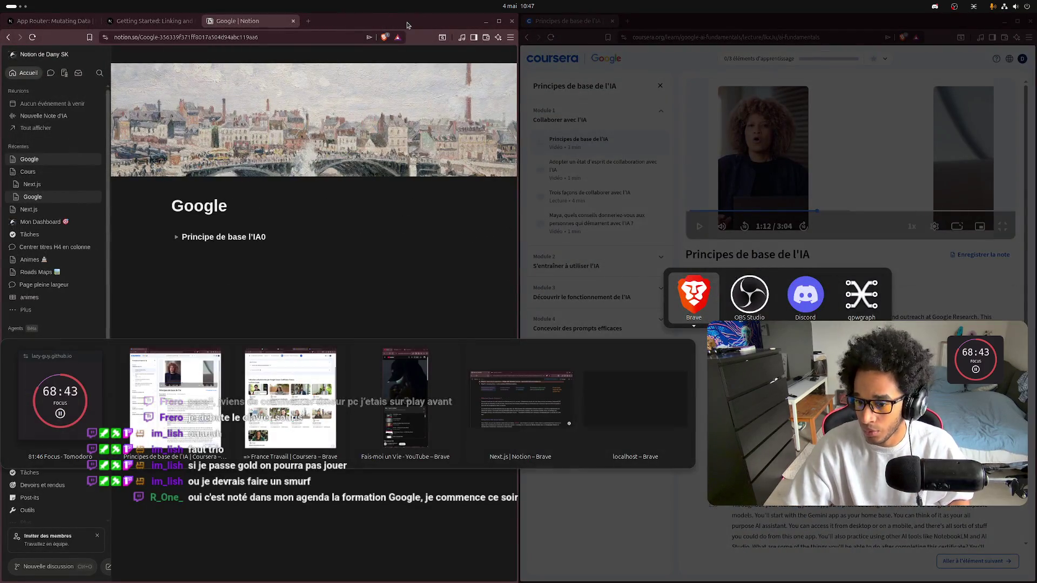
left_click(159, 416)
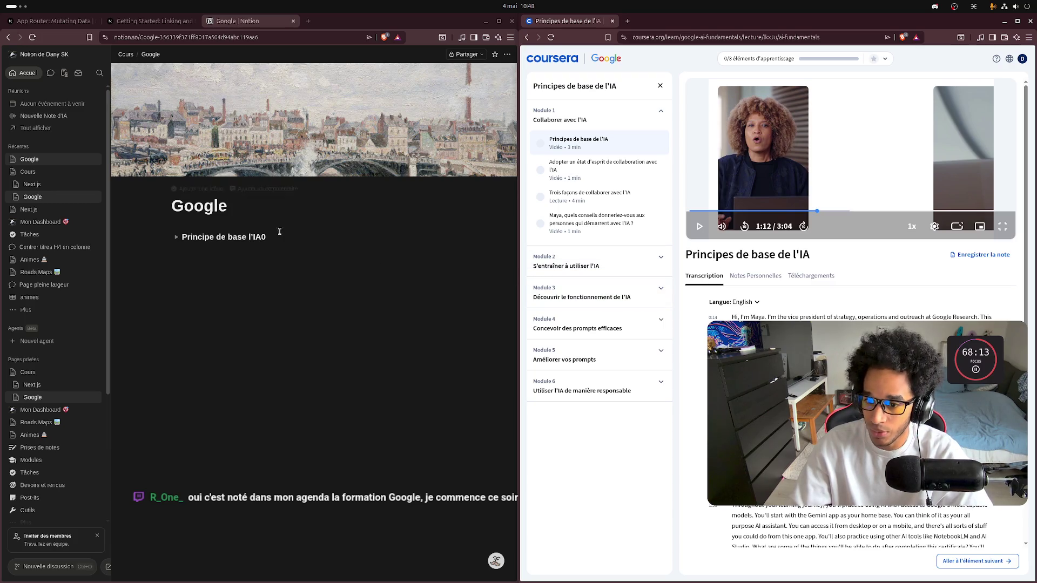
Step: Open two Coursera pages in background tabs, then show Next.js Chapter 11 'Mutating Data' on the left
middle_click(605, 64)
middle_click(573, 61)
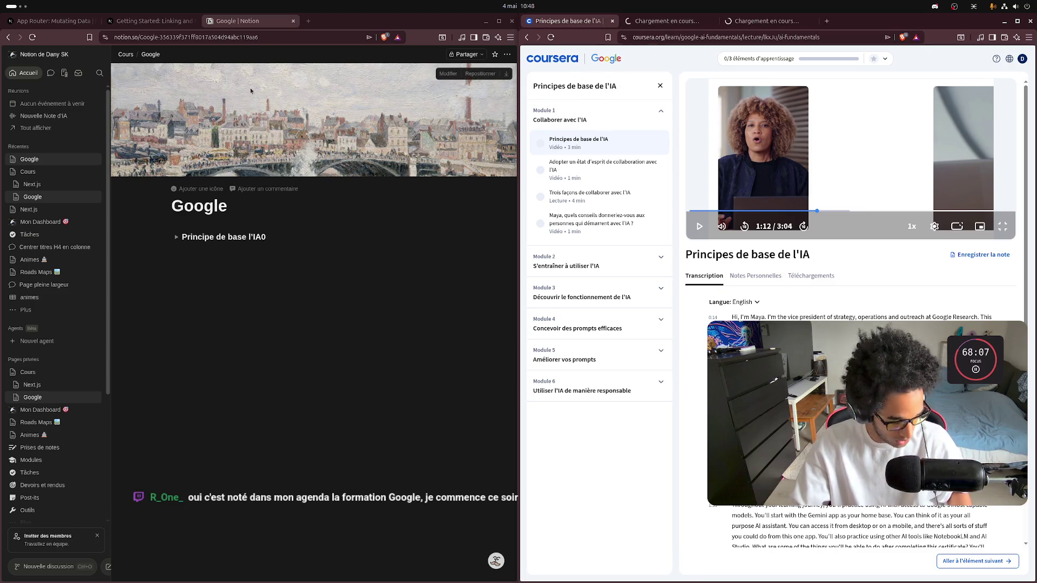
left_click(48, 22)
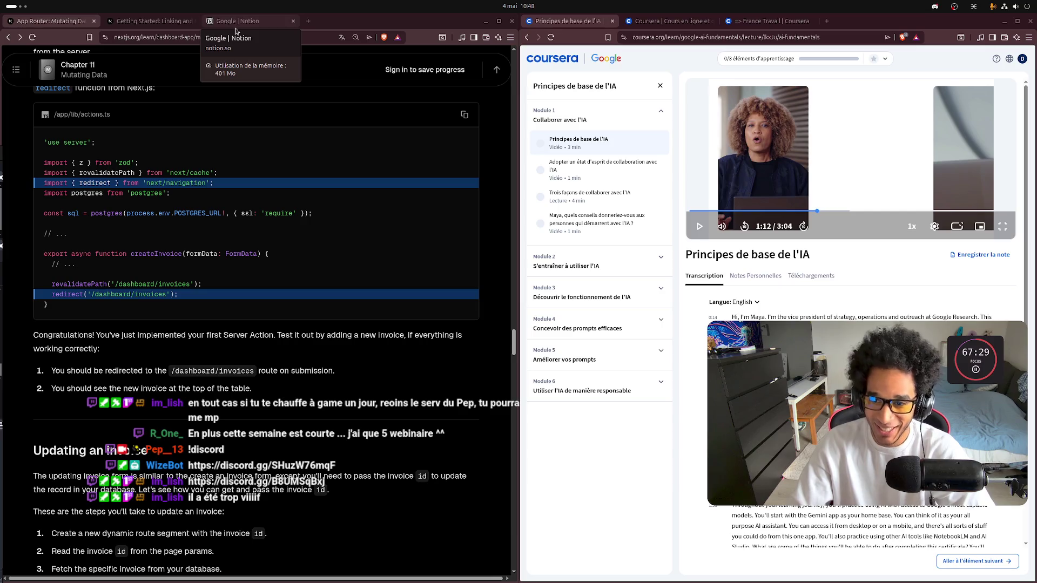
Step: Close the 'Getting Started: Linking and Navigating' docs tab, returning to the Google | Notion tab
left_click(146, 21)
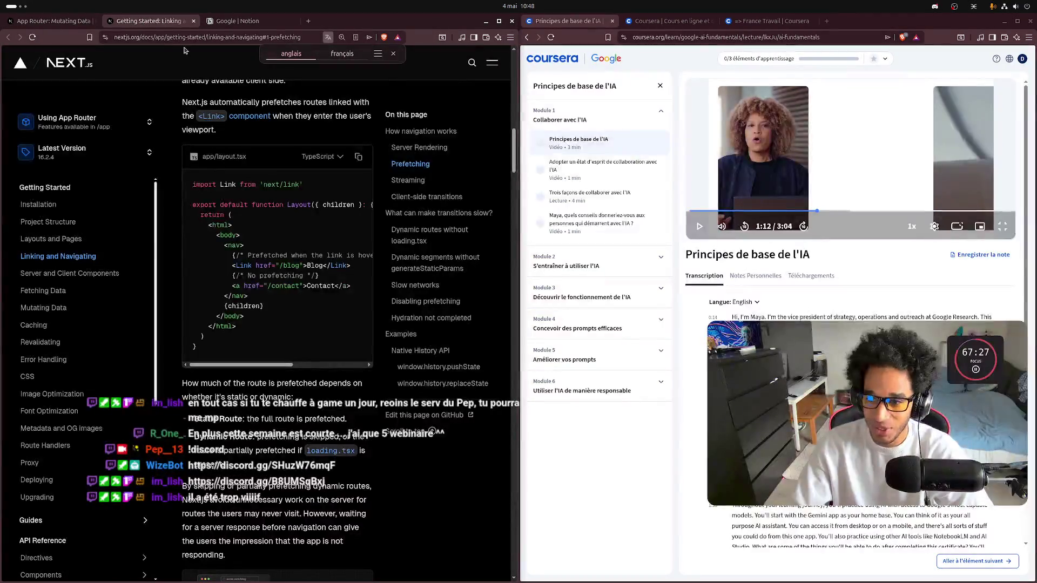
left_click(193, 21)
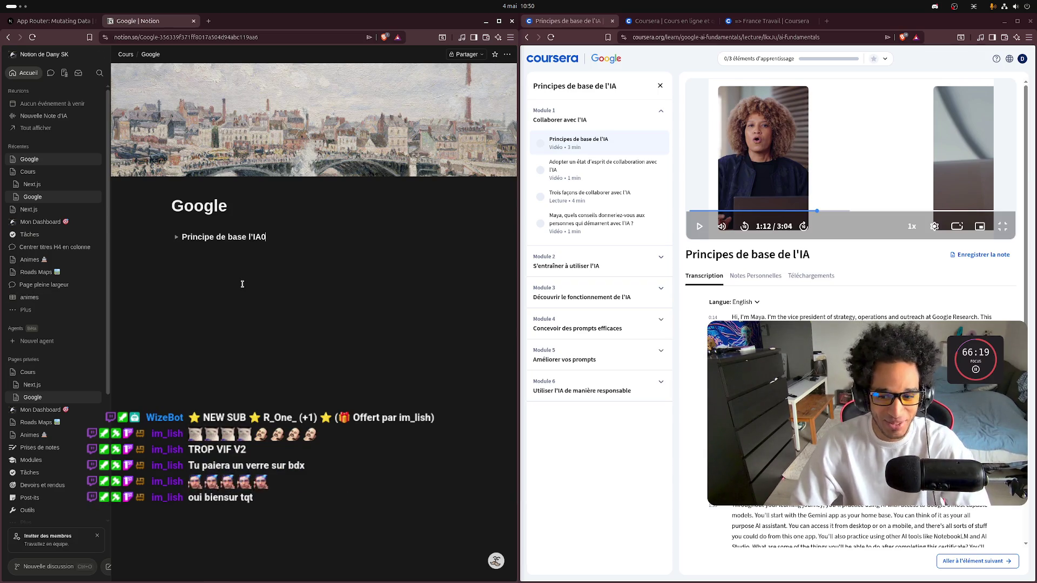
Step: Delete the trailing '0' so the toggle heading reads 'Principe de base l'IA'
key("BackSpace")
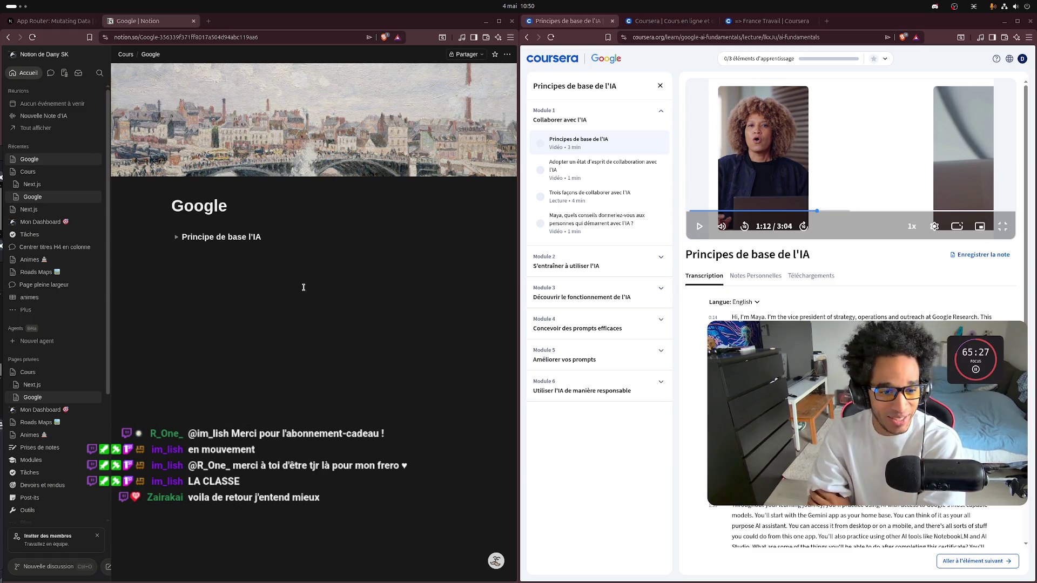
Step: Open the Tâches task board with its À faire and Projet en cours columns
mouse_move(1035, 222)
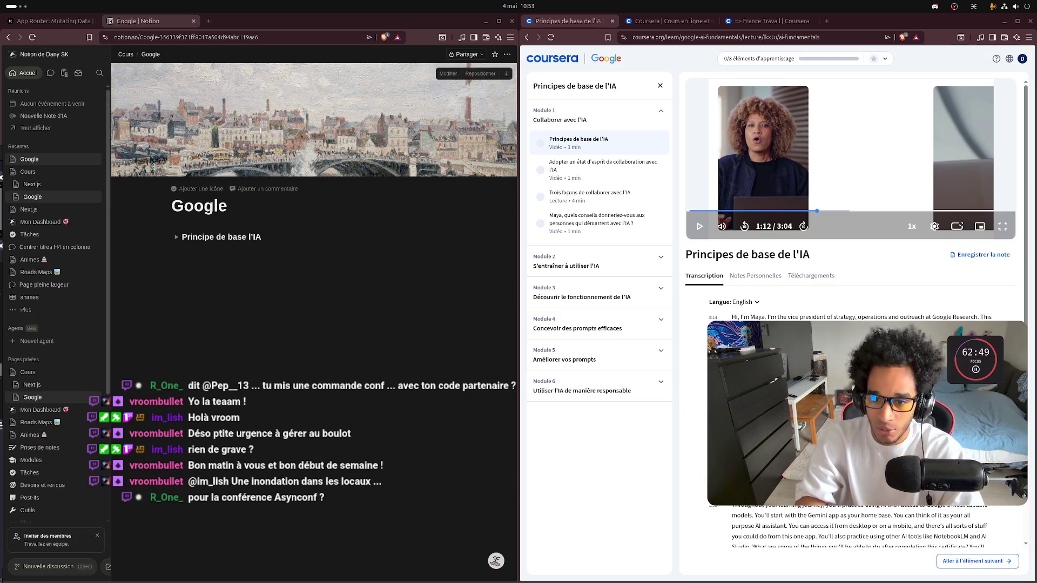
left_click(29, 472)
Step: Collapse the Notion sidebar so the Tâches board spans the full window width
scroll(300, 157, "down", 2)
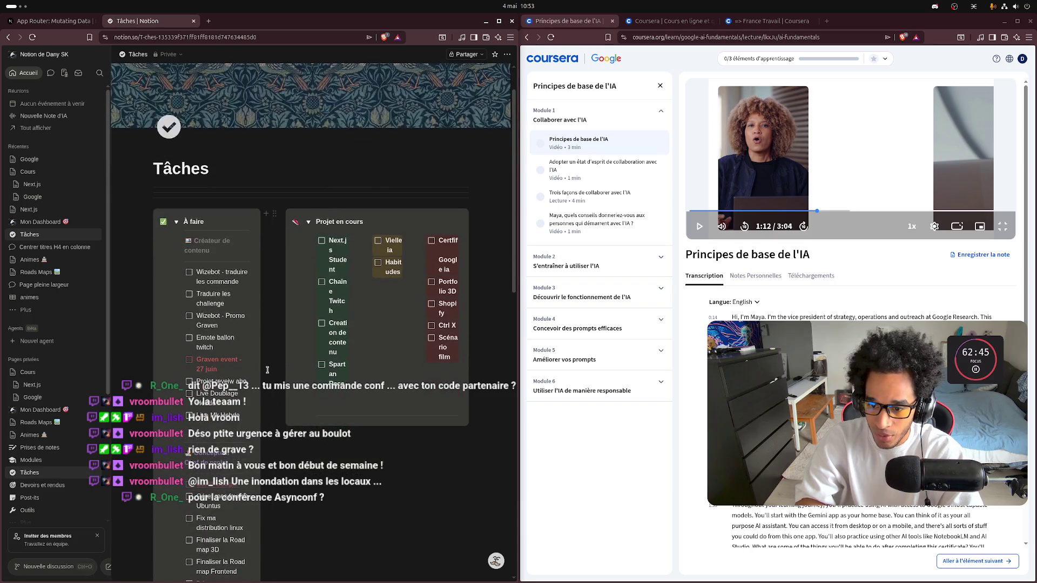
left_click_drag(273, 324, 293, 324)
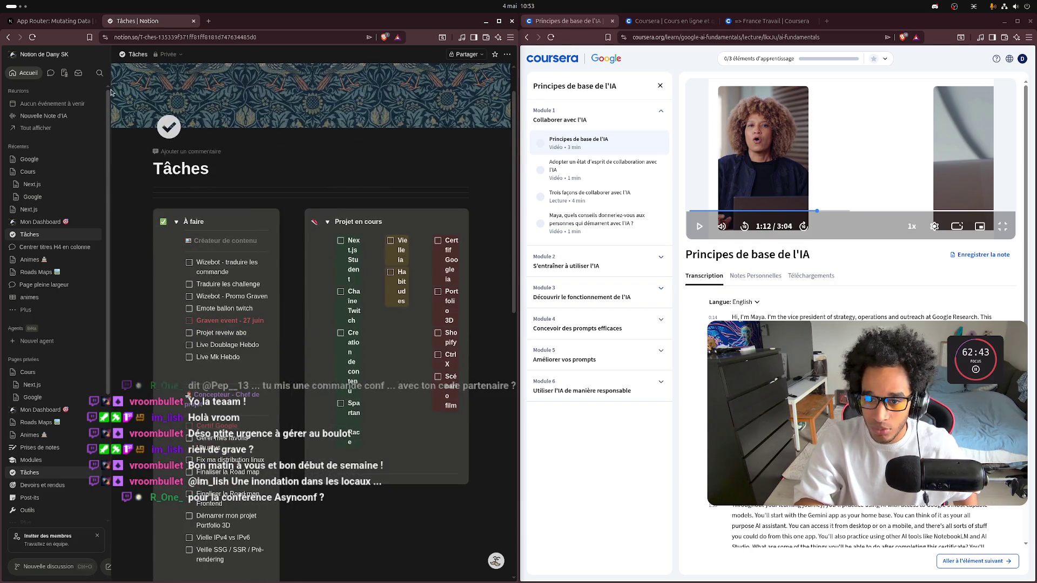
left_click(101, 54)
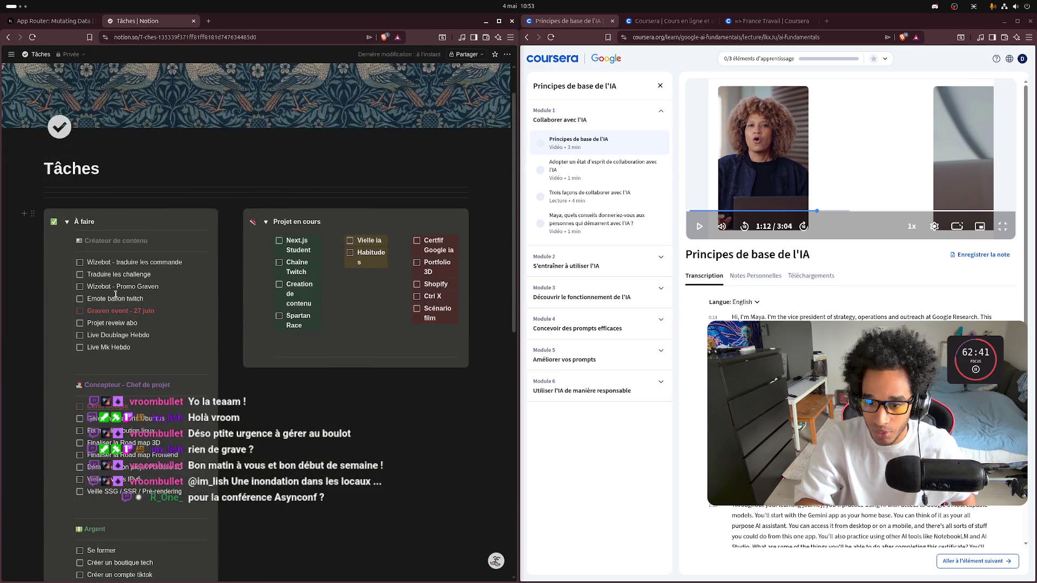
Step: Select the whole 'Wizebot - Promo Graven' task text, then start a new browser tab
left_click(164, 286)
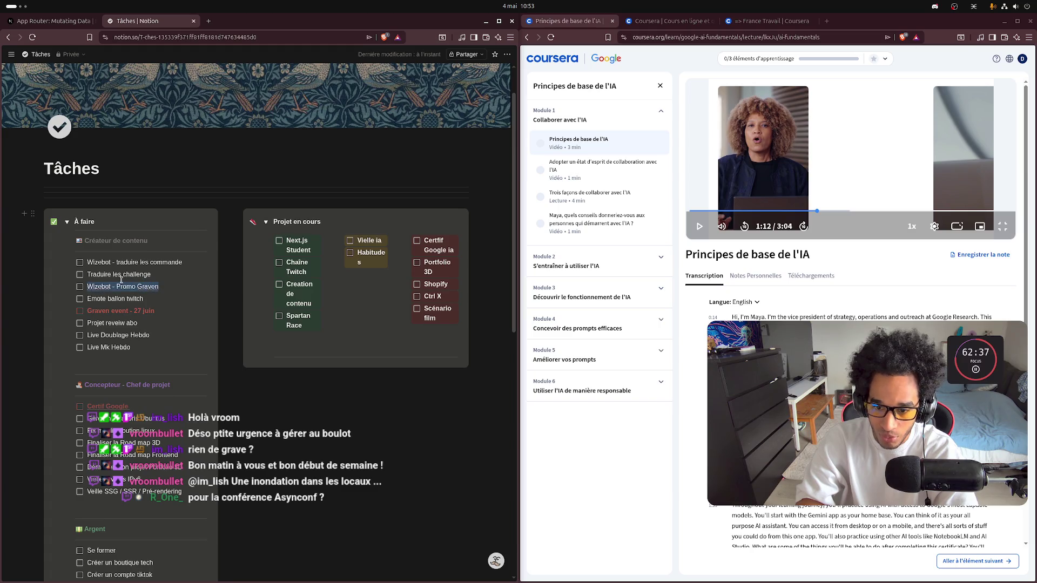
left_click_drag(163, 287, 114, 280)
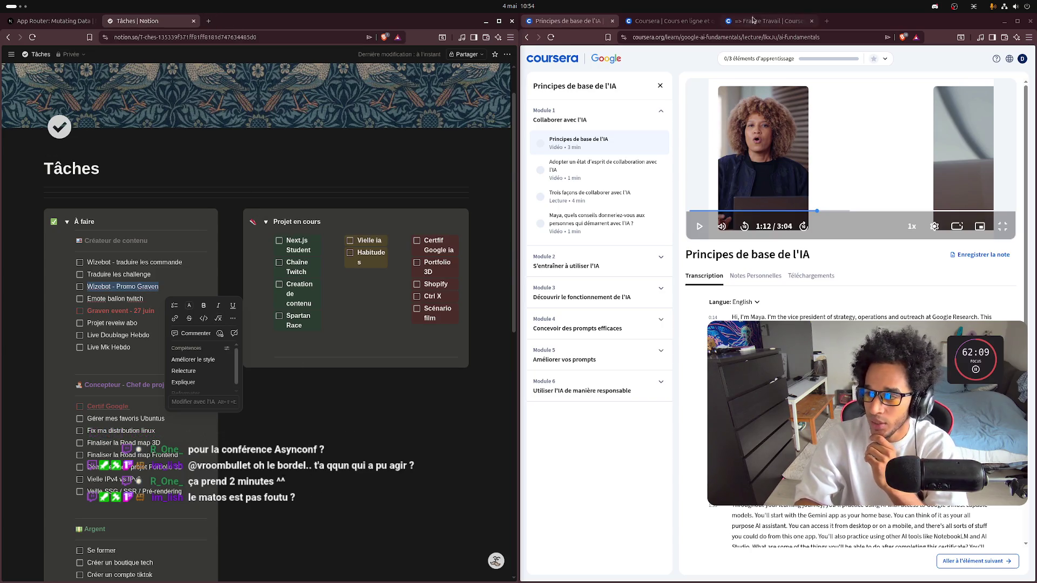
left_click(827, 20)
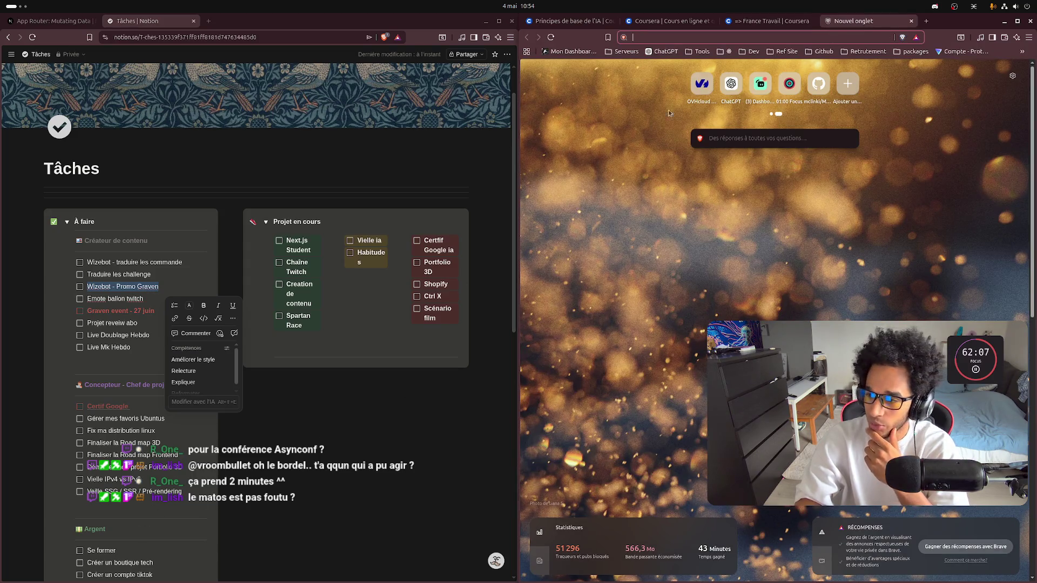
Step: Pull the new tab into its own Brave window tiled on the right half
mouse_move(853, 20)
left_mouse_down()
mouse_move(834, 111)
mouse_move(868, 57)
mouse_move(810, 145)
mouse_move(825, 148)
left_mouse_up()
key("super+Right")
key("alt+Tab")
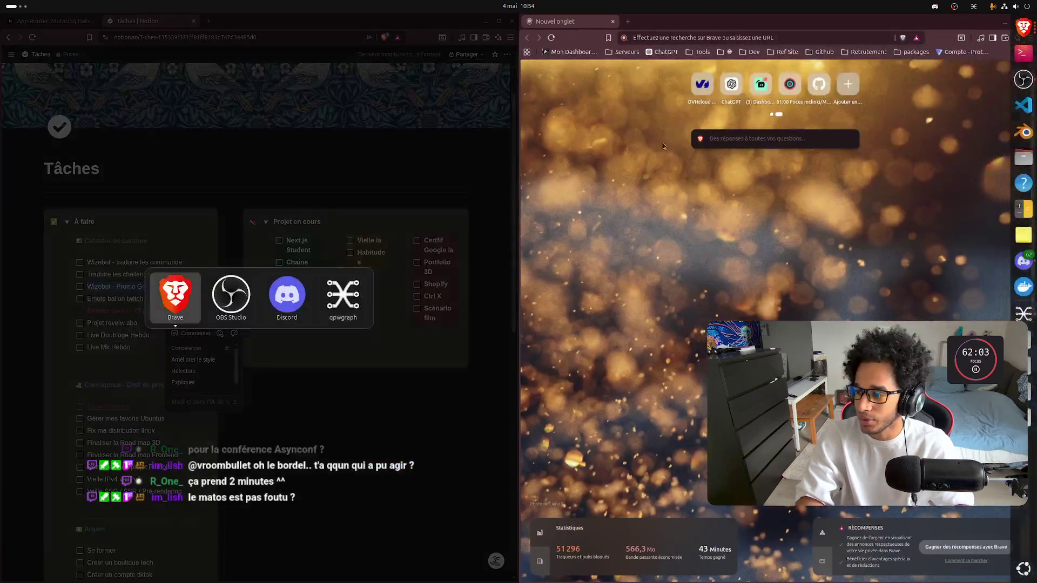
Step: Search the web for 'wize', then refine the query to 'wizebot'
left_click(664, 36)
type("mize")
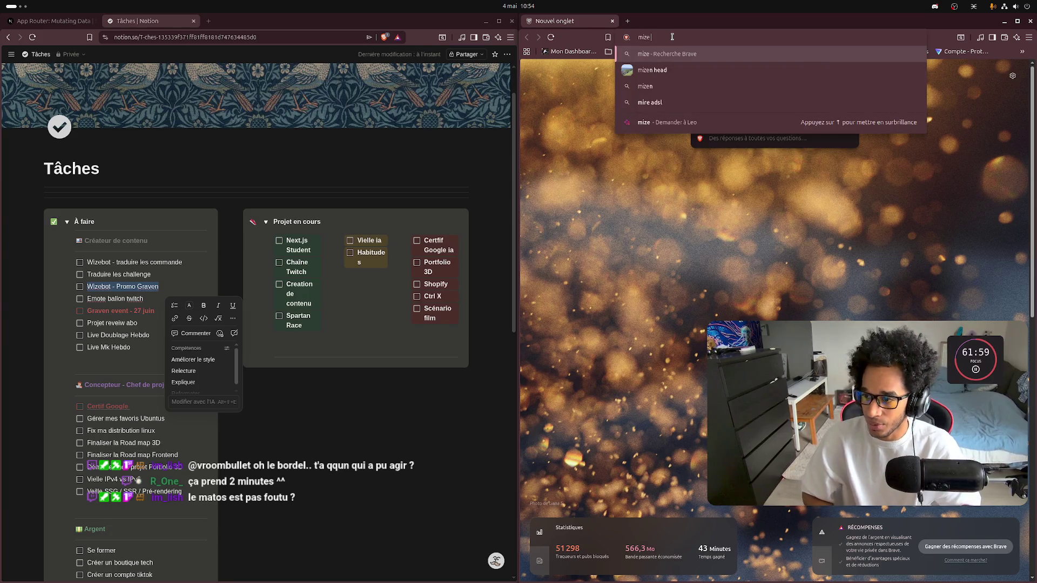
key("BackSpace")
key("BackSpace")
key("BackSpace")
type("wize")
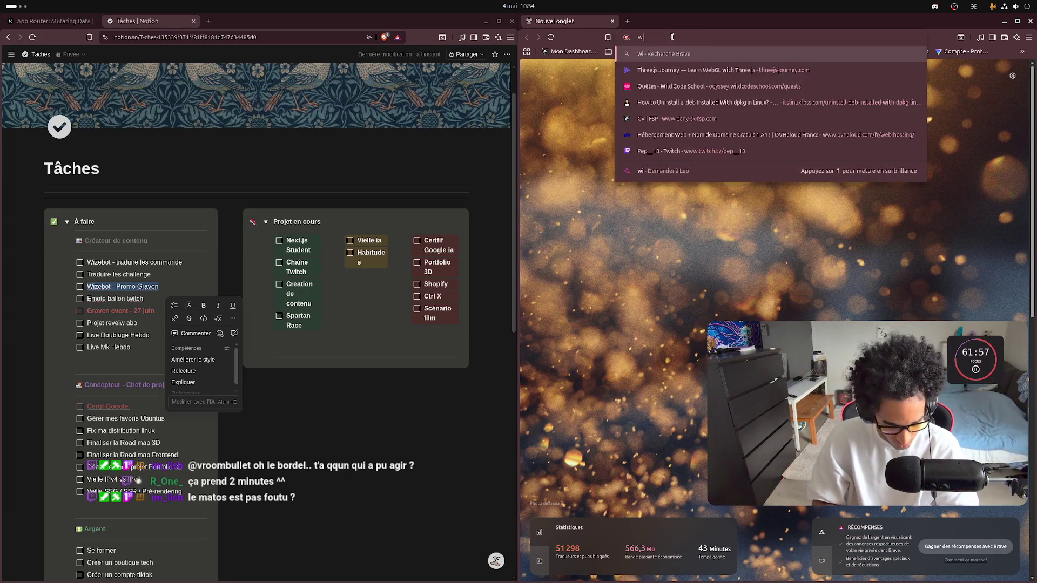
key("Return")
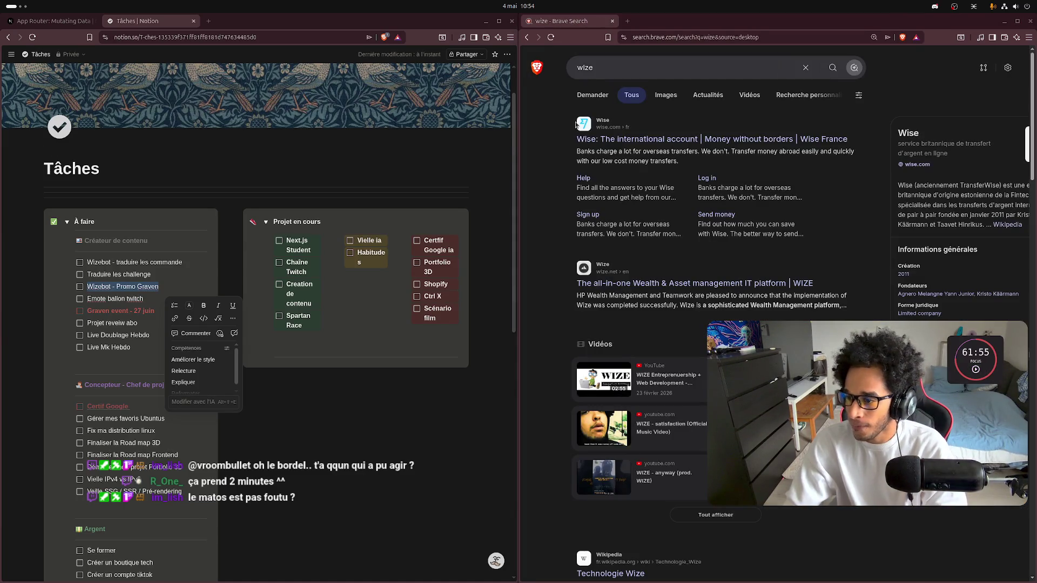
left_click(665, 61)
type("bot")
key("Return")
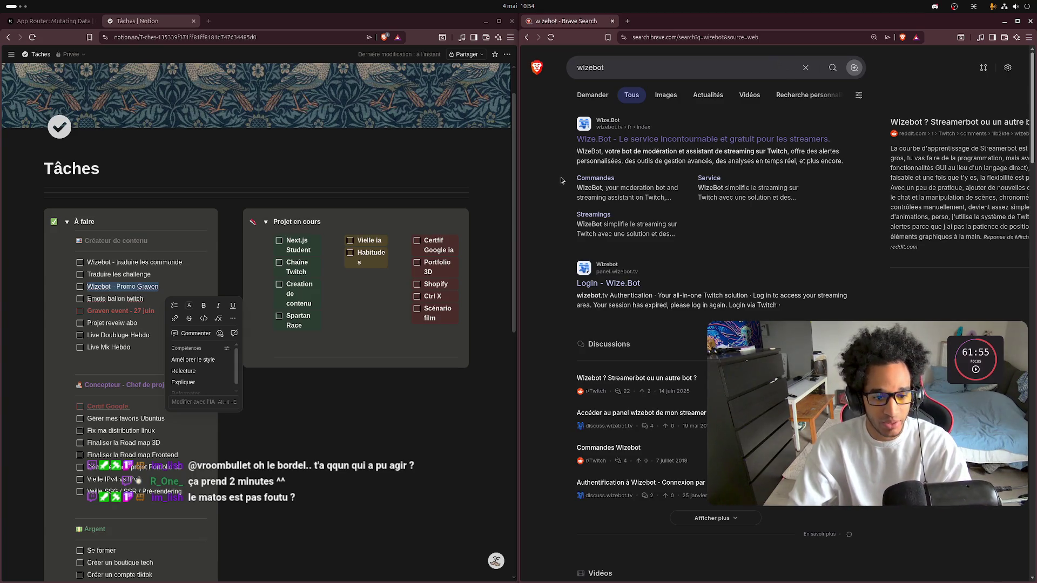
Step: Log in to Wize.Bot through Twitch, dismiss the translation bar, and open the news announcement
left_click(608, 283)
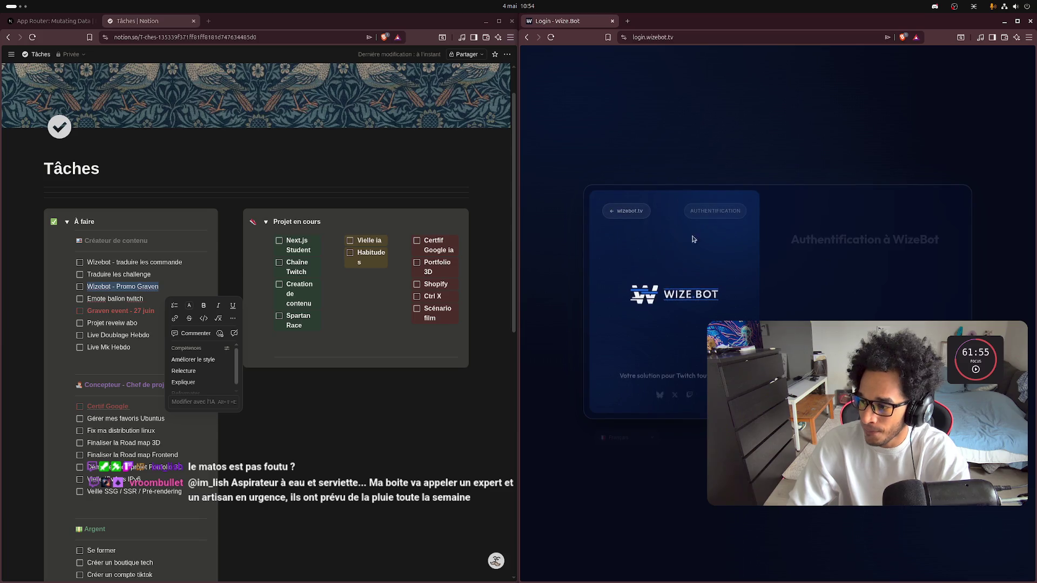
left_click(907, 310)
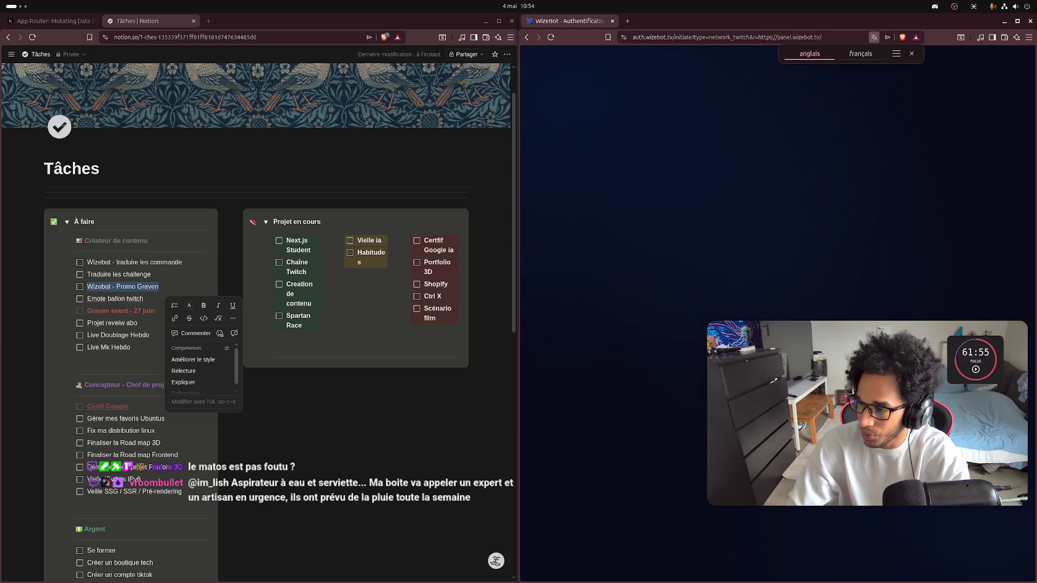
left_click(911, 53)
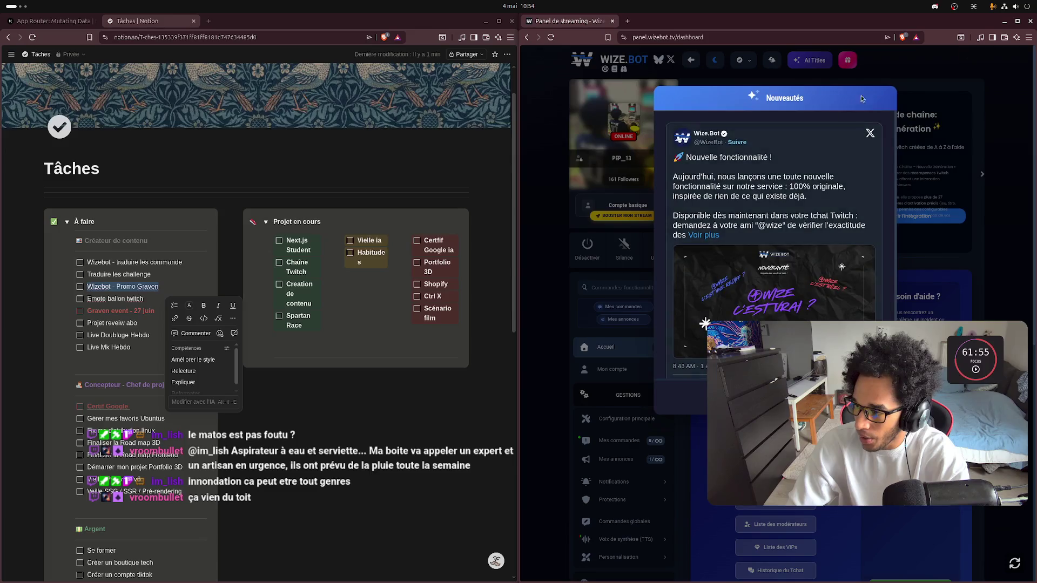
left_click(870, 138)
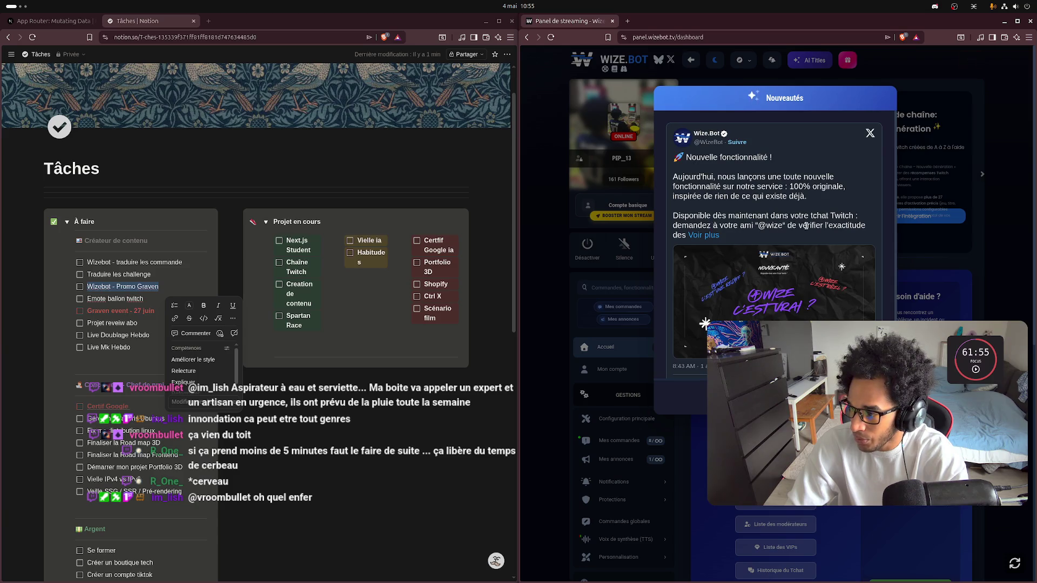
left_click(702, 236)
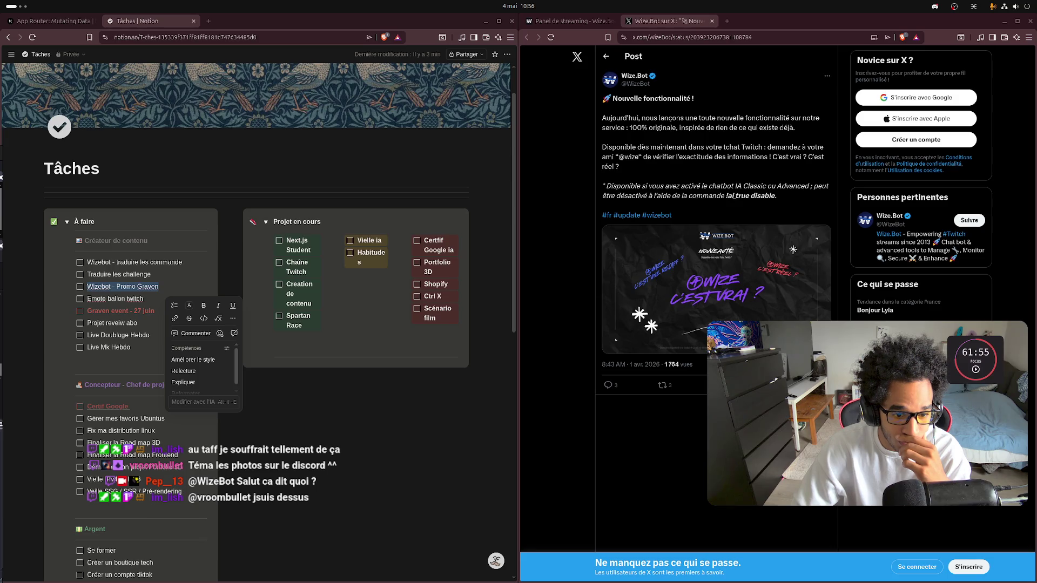
mouse_move(1034, 292)
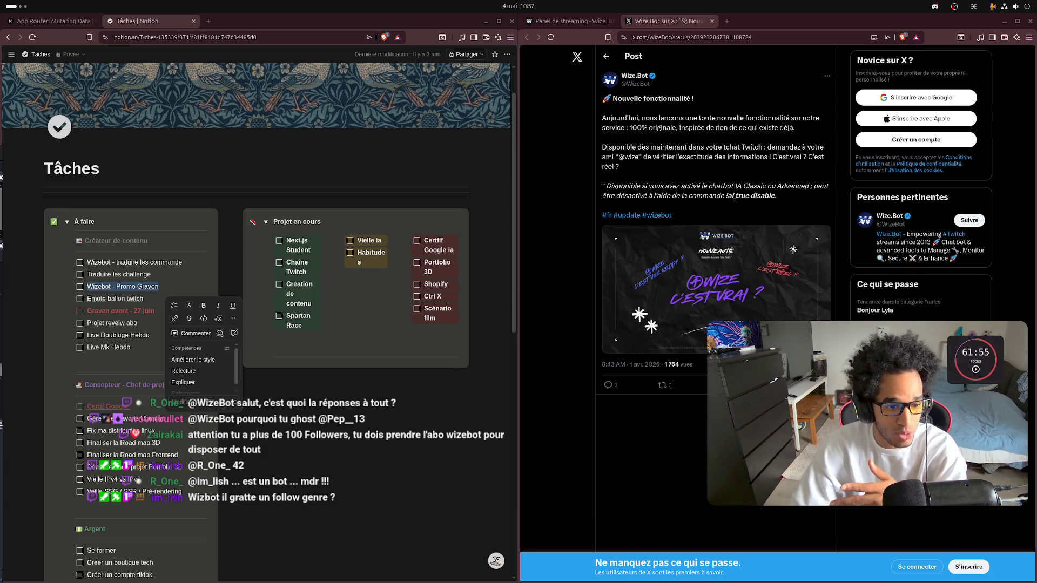
Step: Deselect the Notion text and close the X post tab in the browser window
left_click(372, 475)
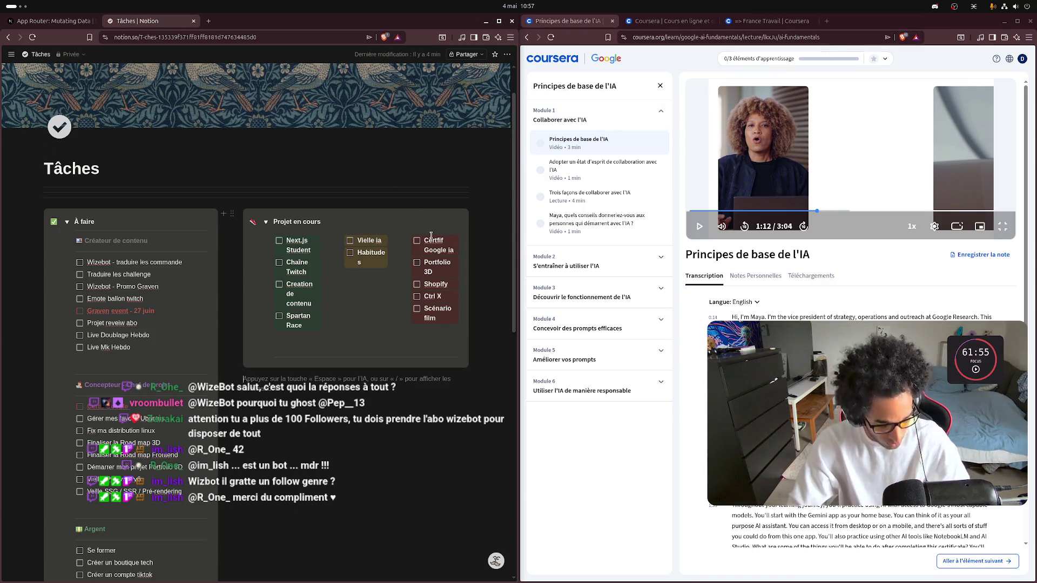
key("super")
left_click(756, 308)
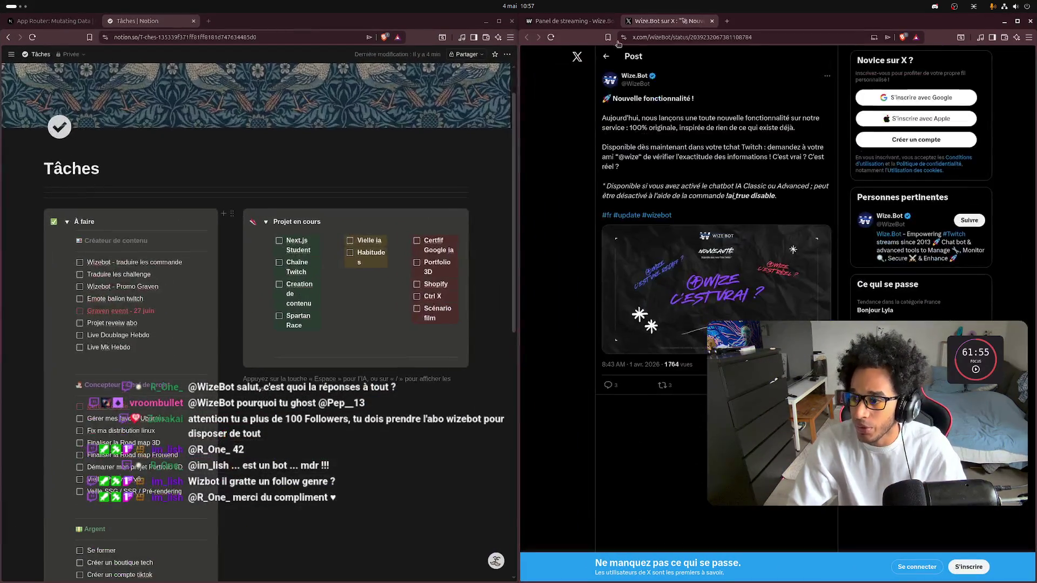
key("ctrl+w")
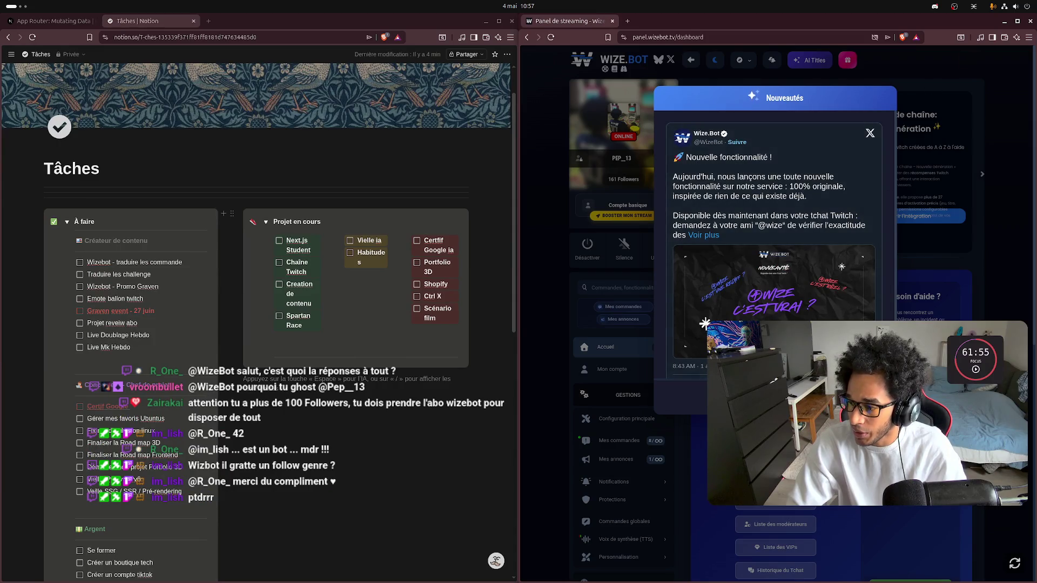
Step: Dismiss the Nouveautés popup and open the Mes commandes list of custom chat commands
left_click(644, 400)
scroll(643, 399, "down", 1)
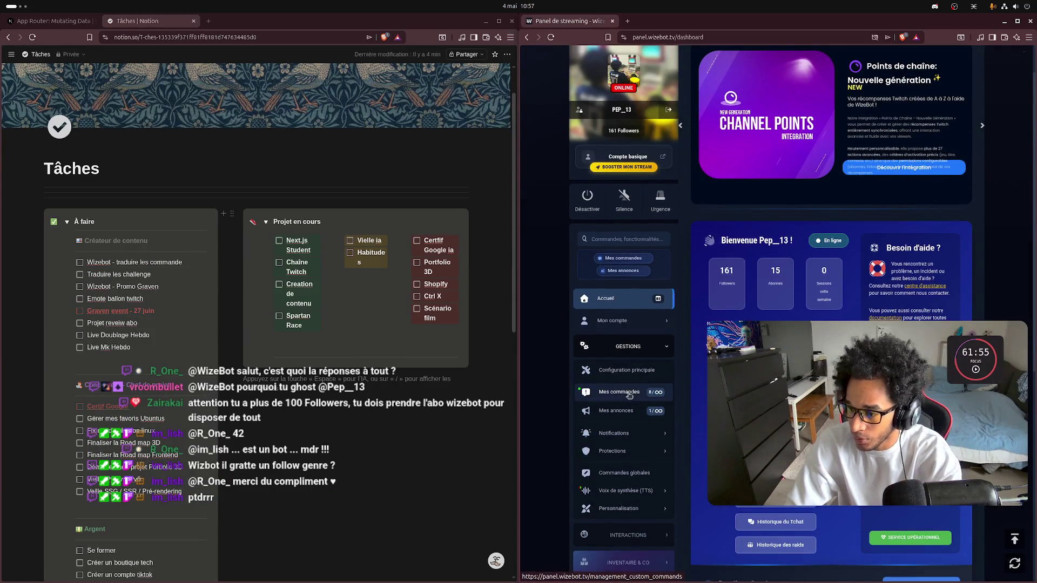
left_click(644, 399)
scroll(826, 262, "down", 2)
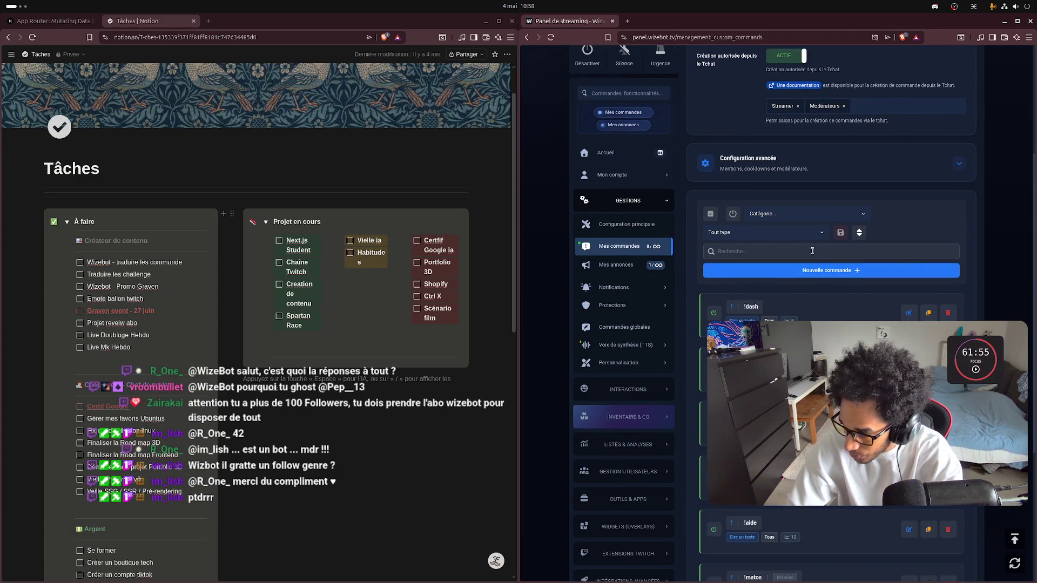
Step: Start and confirm a new command, then go back to the commands list
left_click(826, 270)
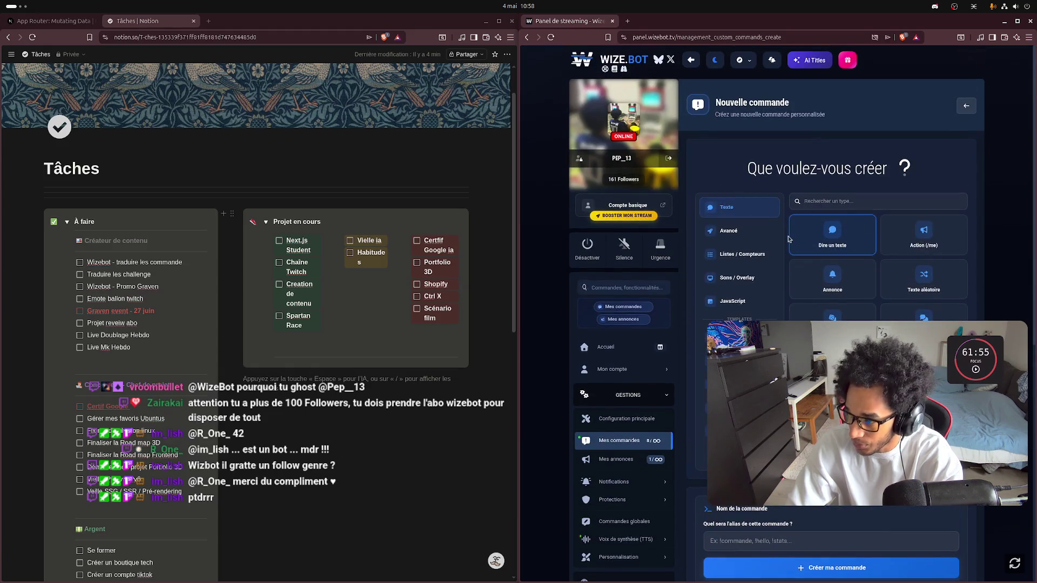
scroll(593, 186, "down", 4)
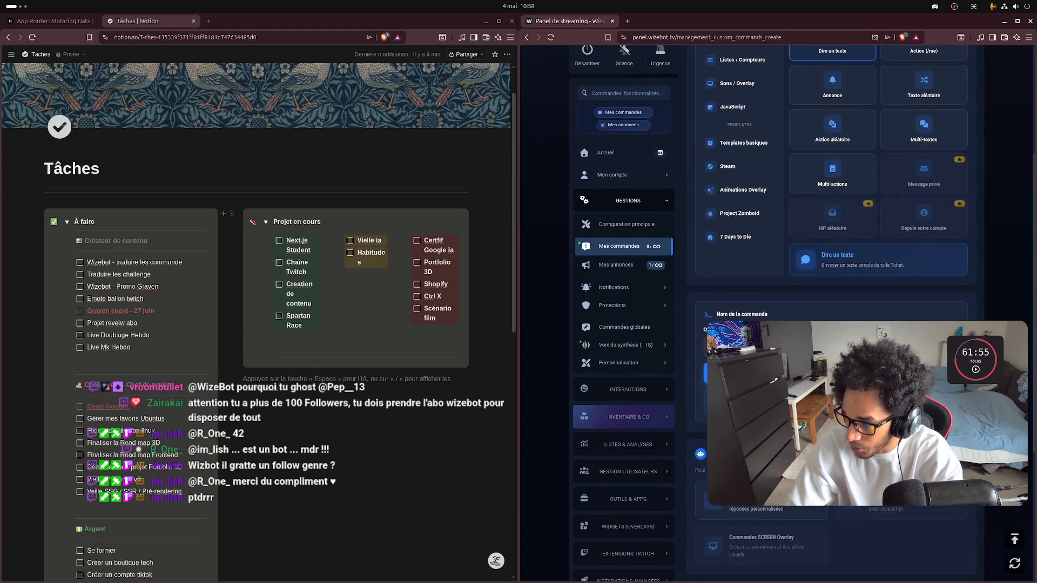
key("Return")
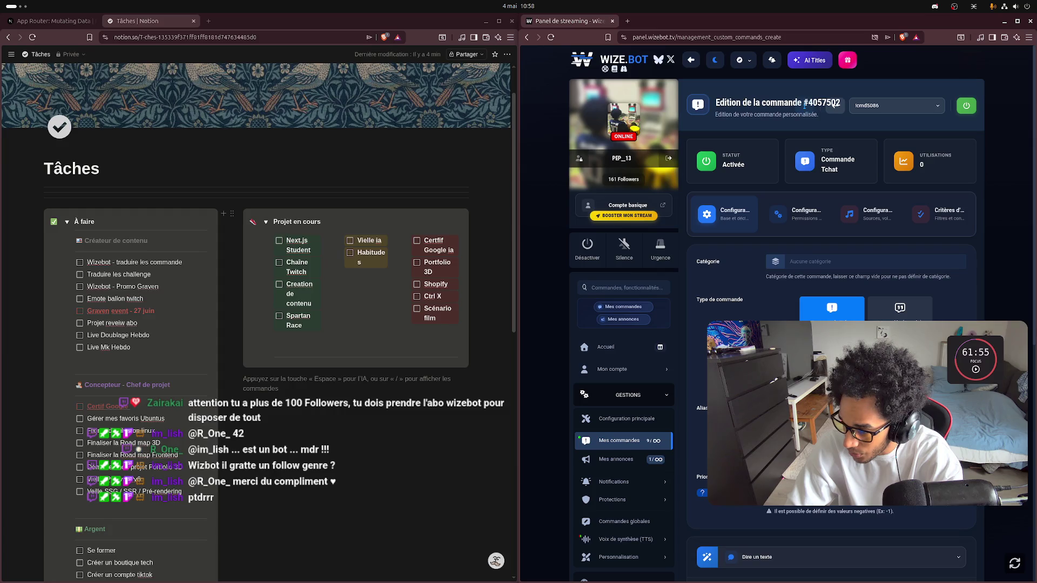
key("alt+Left")
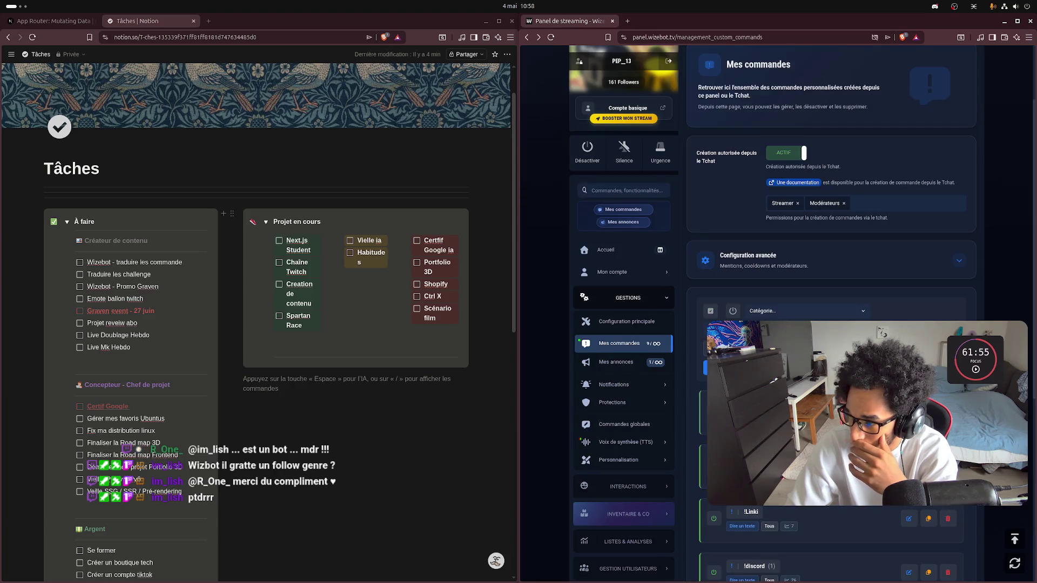
Step: Open 'Nouvelle commande +' to show types like Dire un texte, Annonce and Texte aléatoire
scroll(737, 294, "up", 1)
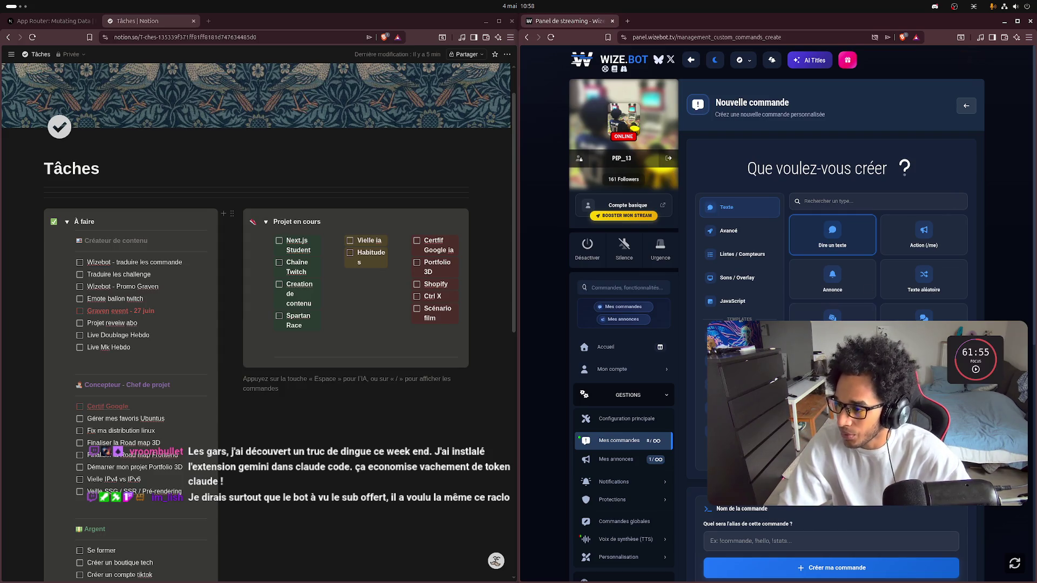
left_click(834, 270)
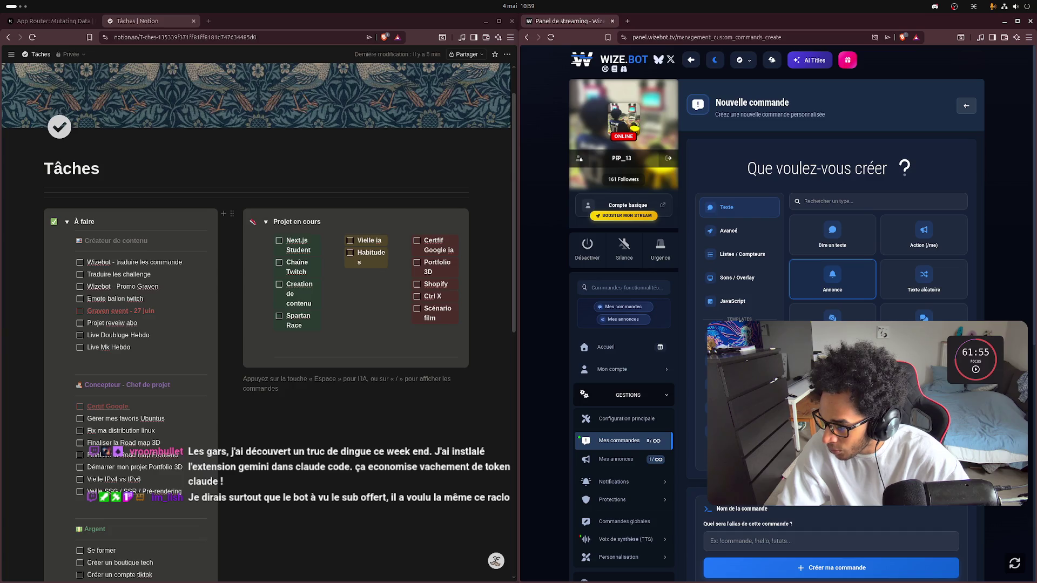
Step: Switch back to the plain text reply type and create the text command
left_click(833, 235)
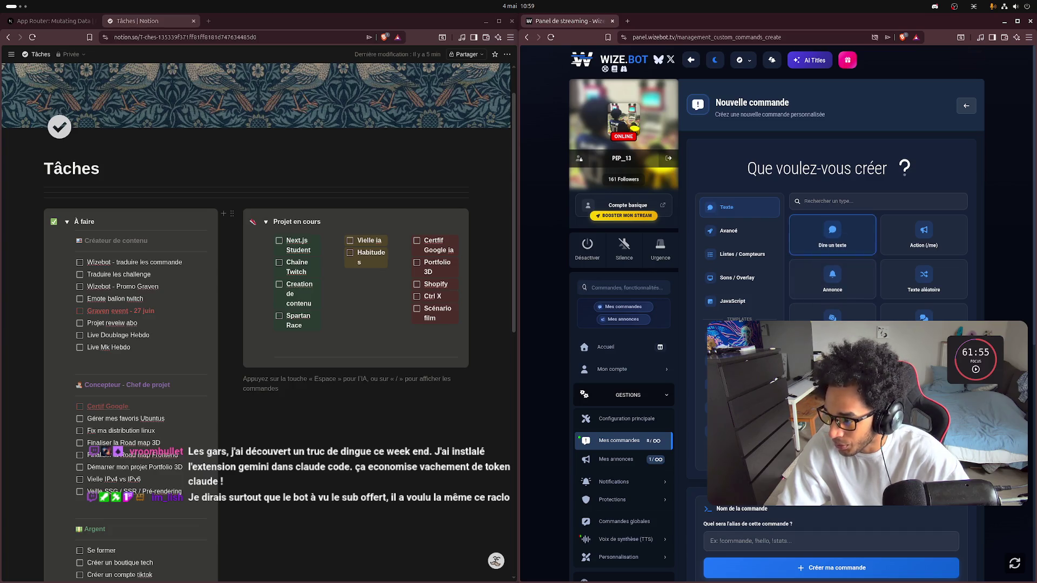
scroll(832, 235, "down", 2)
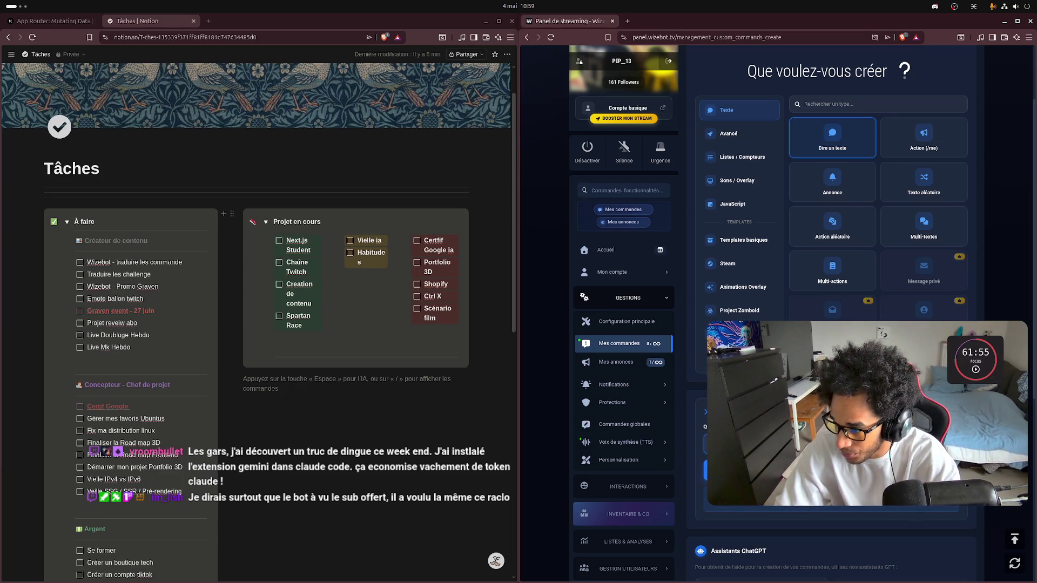
left_click(832, 139)
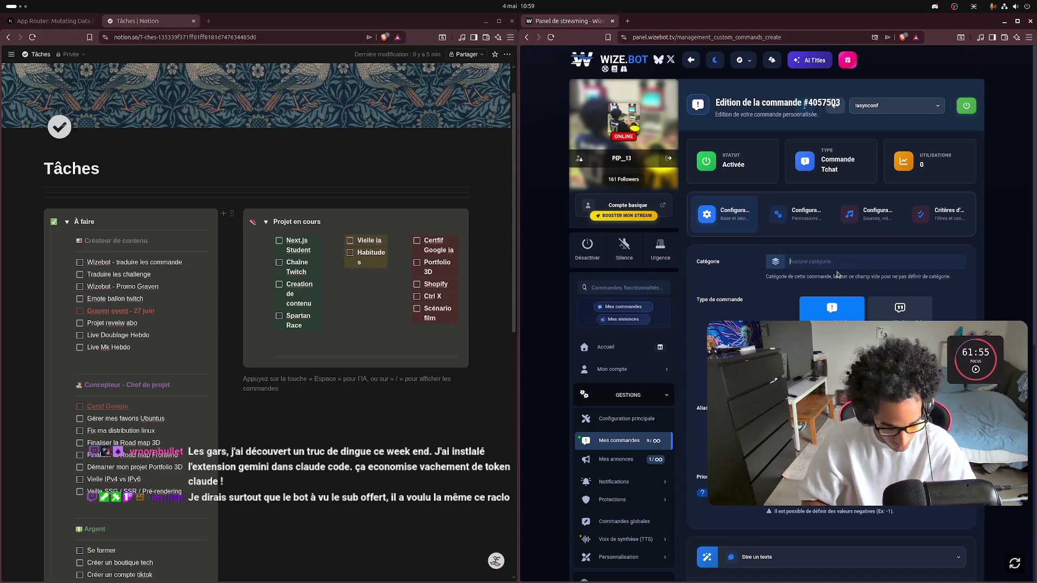
Step: Enter 'Événement' as the command's category
type("E")
key("BackSpace")
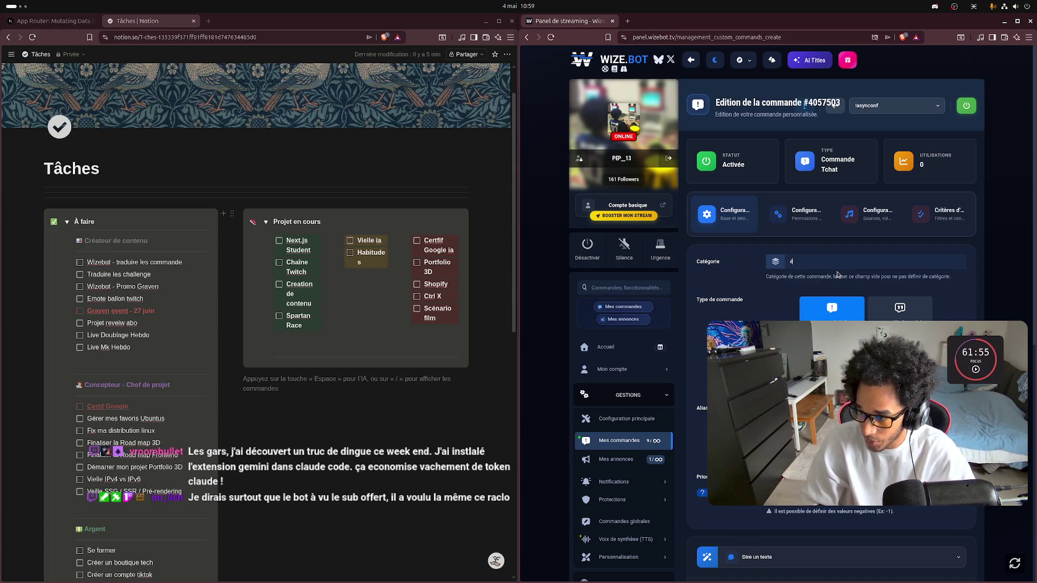
type("E")
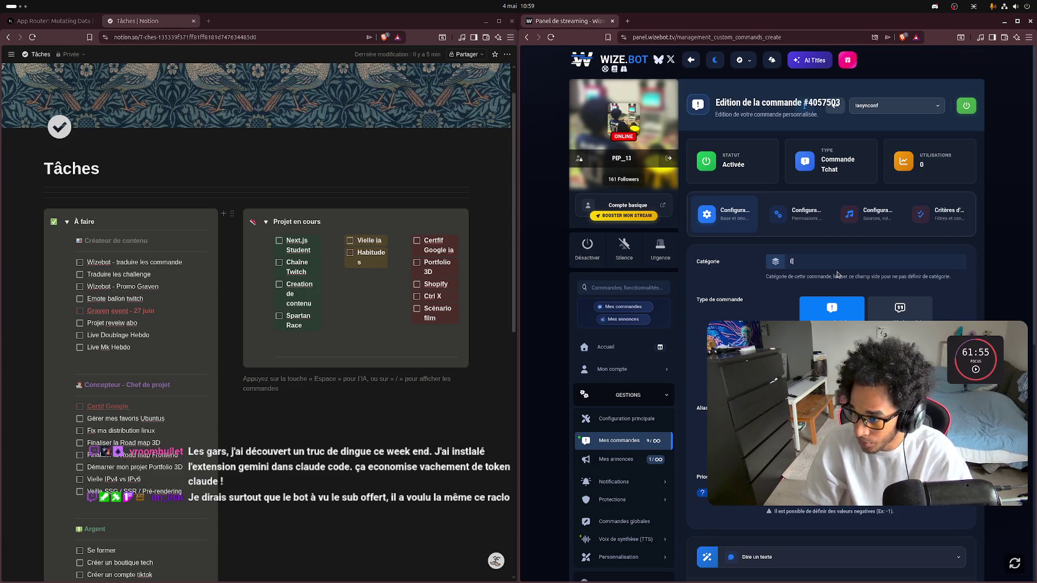
type("vénement")
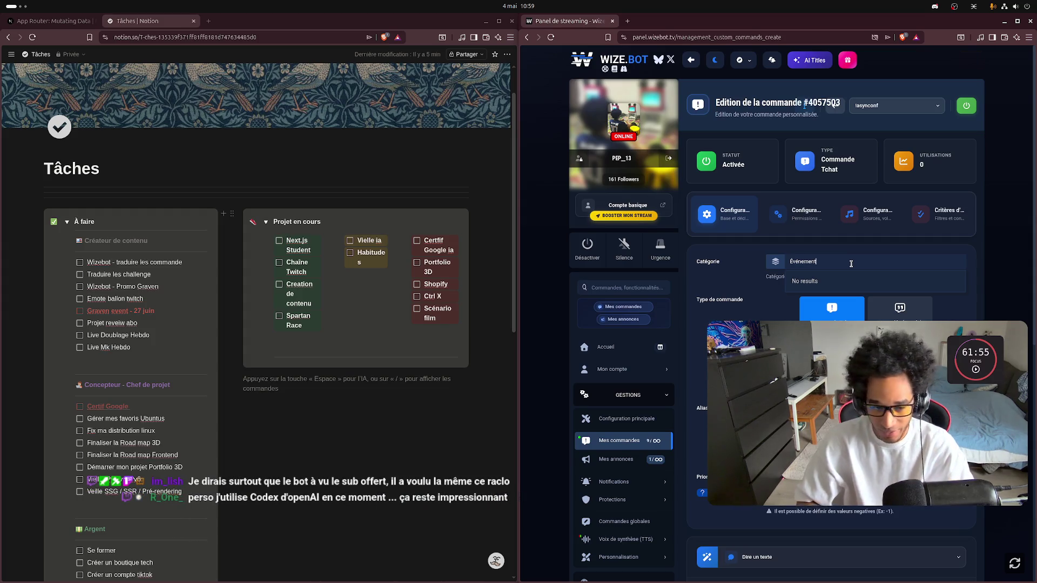
type("ielle")
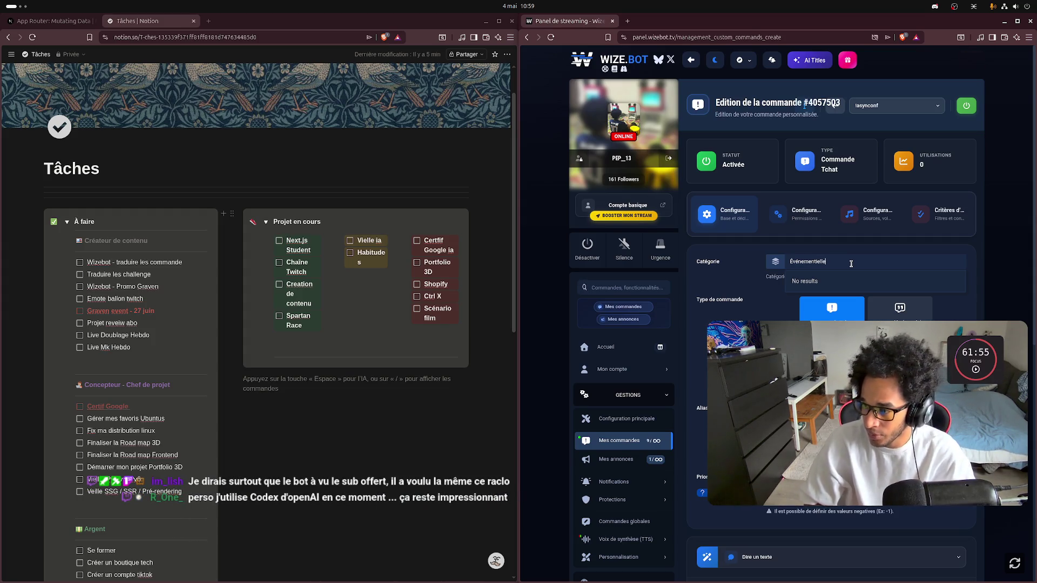
key("BackSpace")
key("BackSpace")
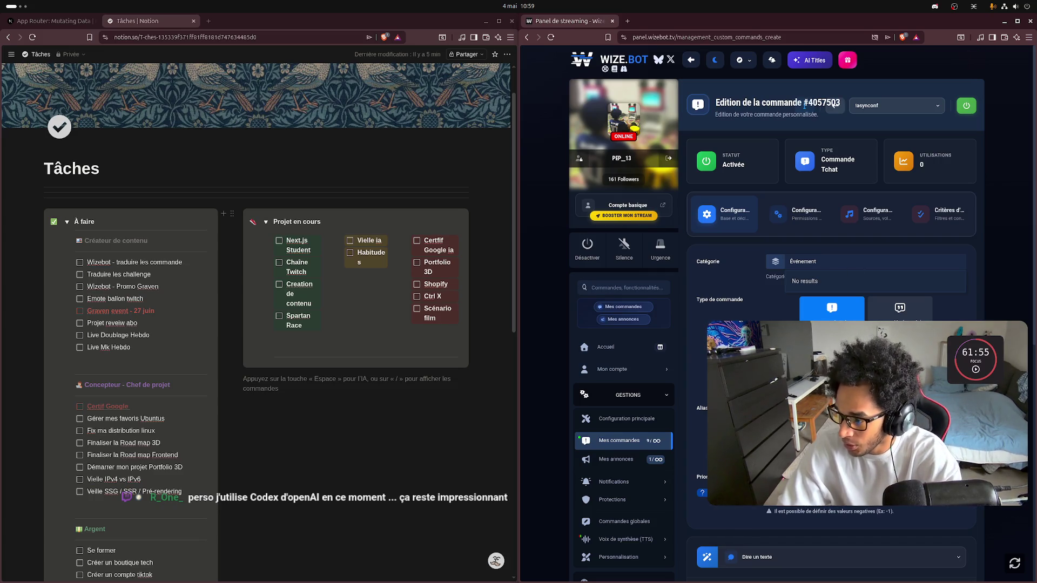
scroll(851, 264, "down", 3)
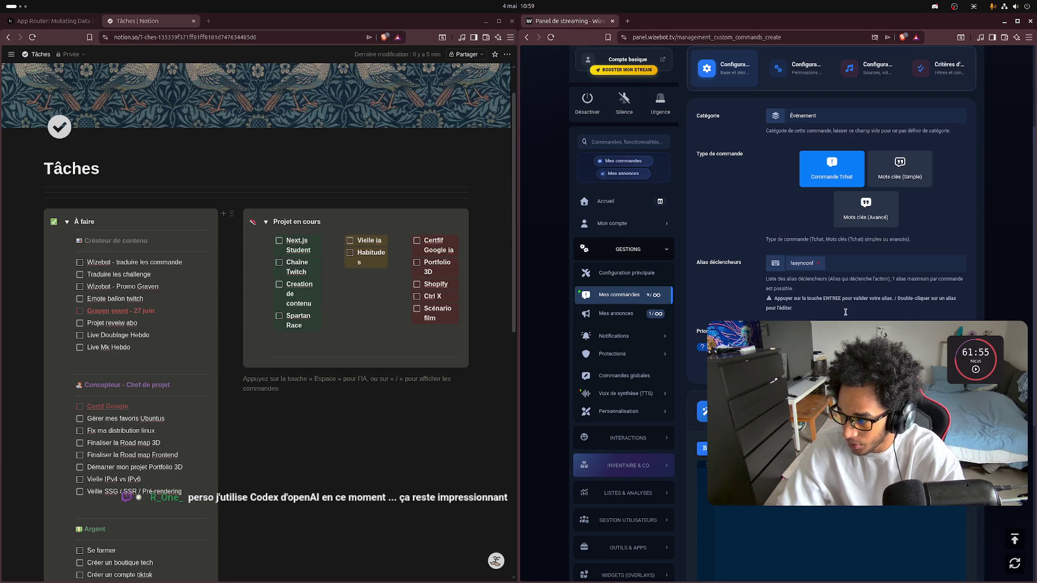
Step: Save the command configuration repeatedly until 'Configuration sauvegardée avec succès' appears
scroll(827, 270, "down", 2)
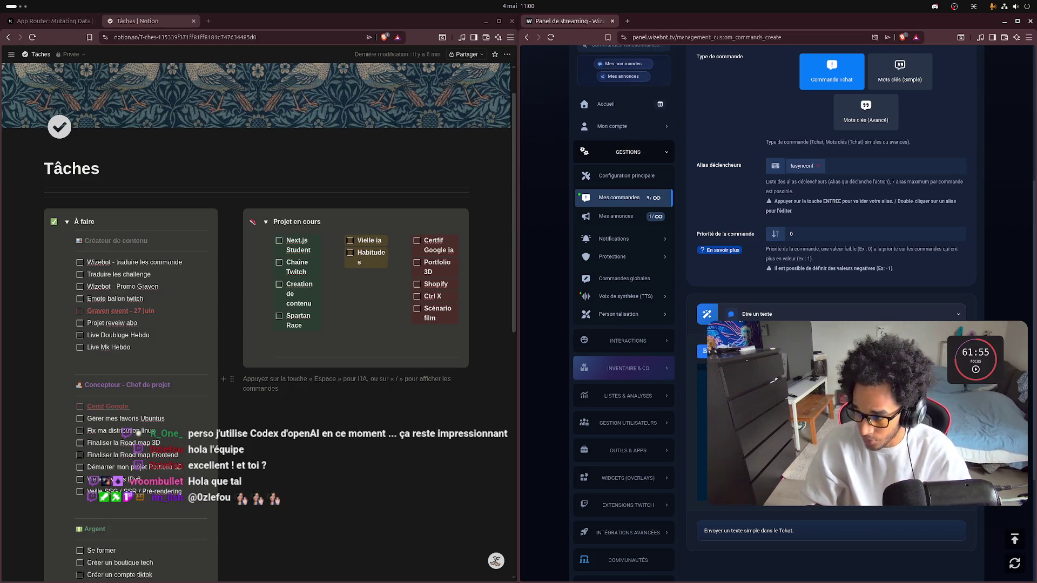
key("Return")
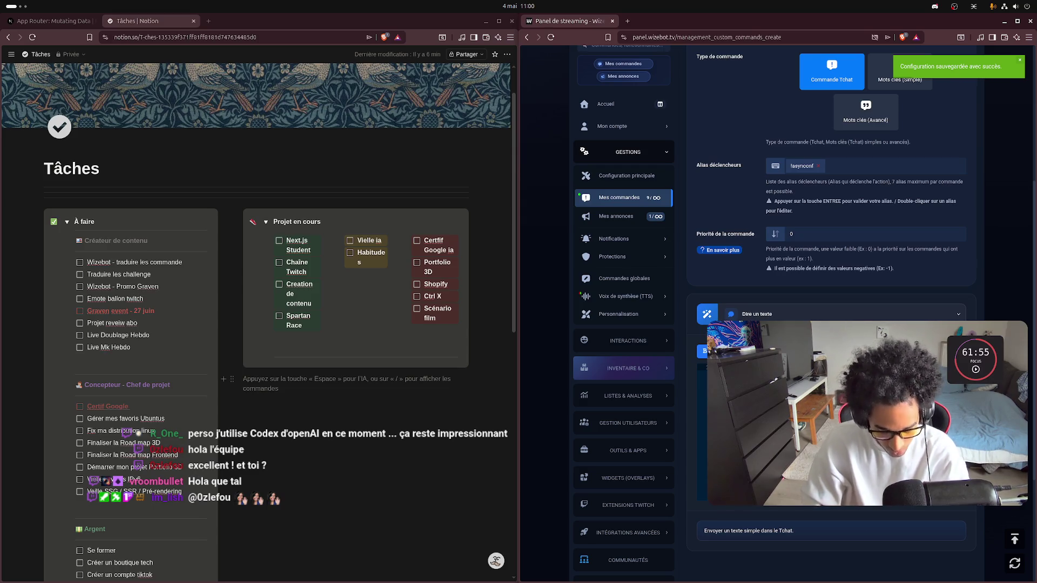
key("Return")
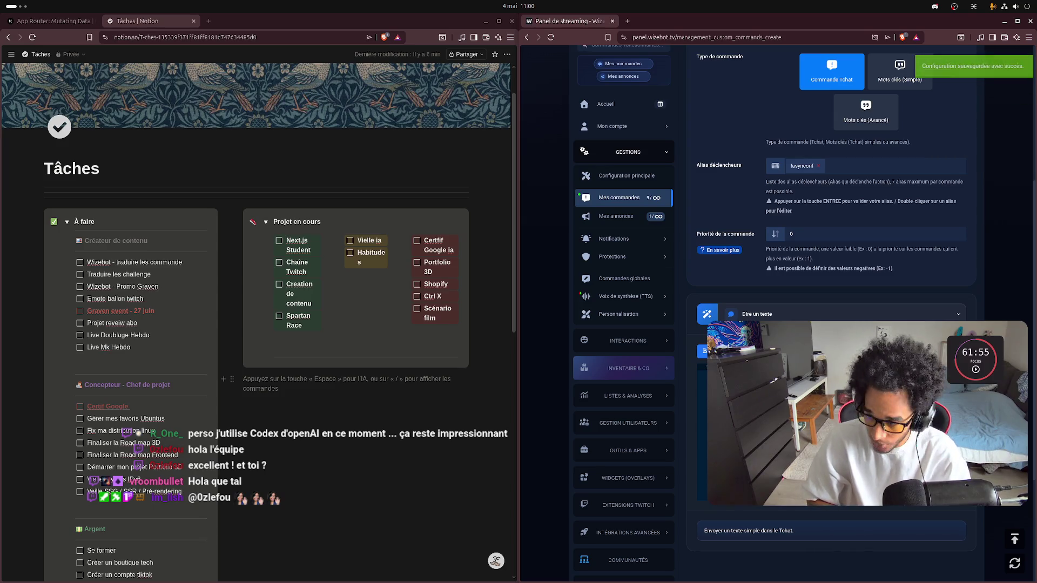
key("Return")
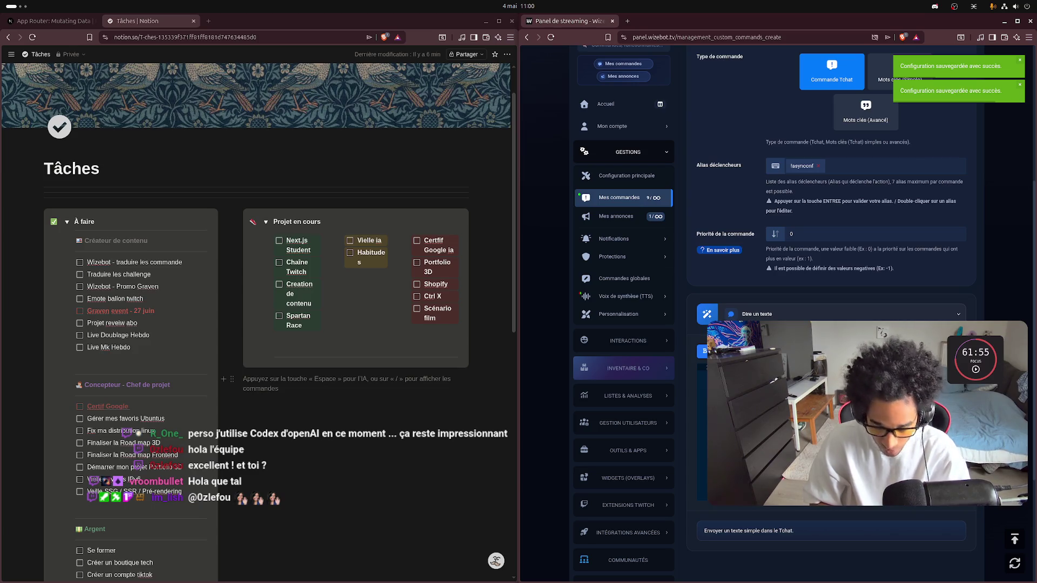
key("Return")
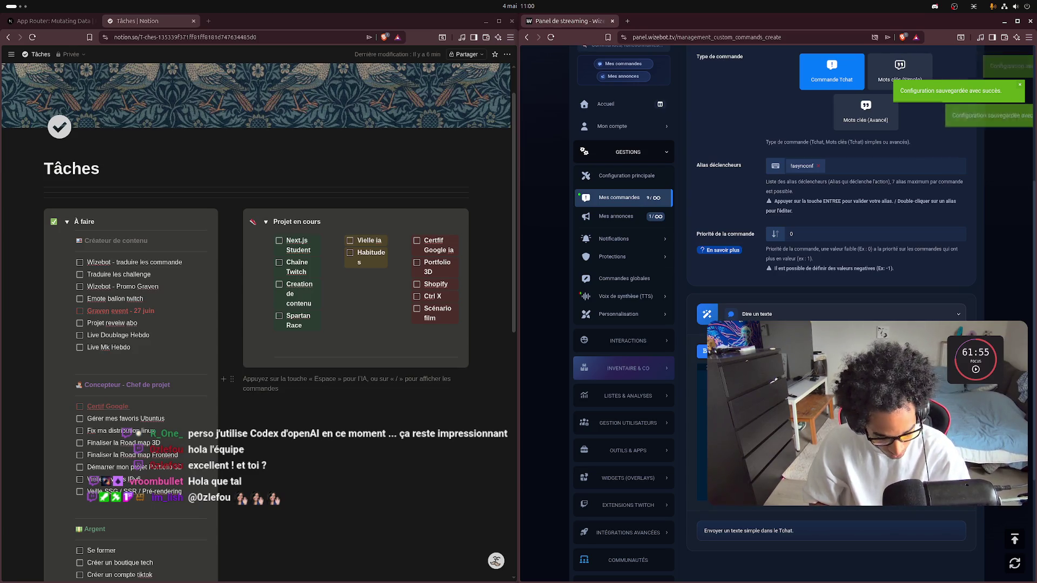
key("Return")
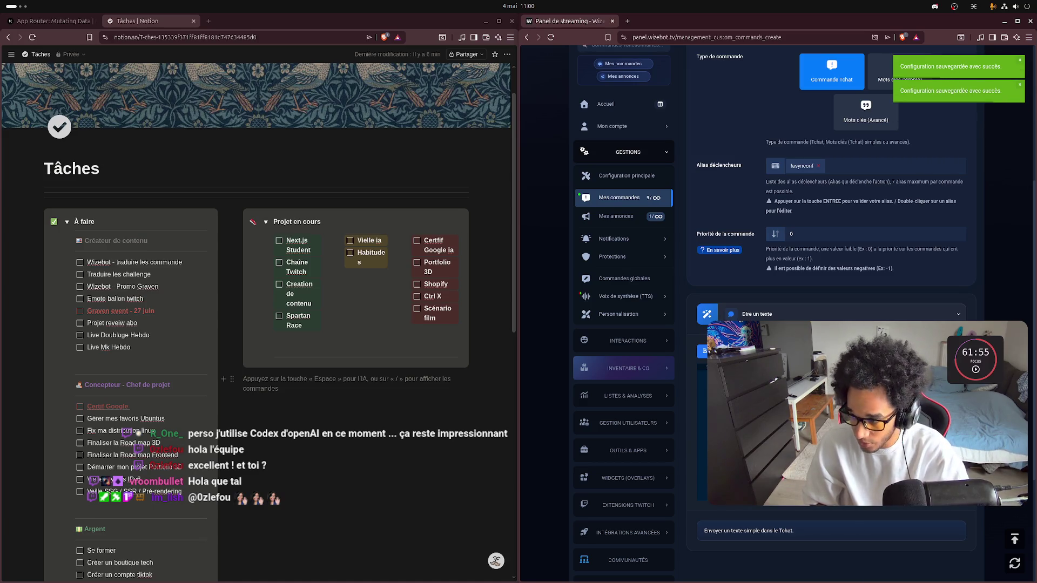
key("Return")
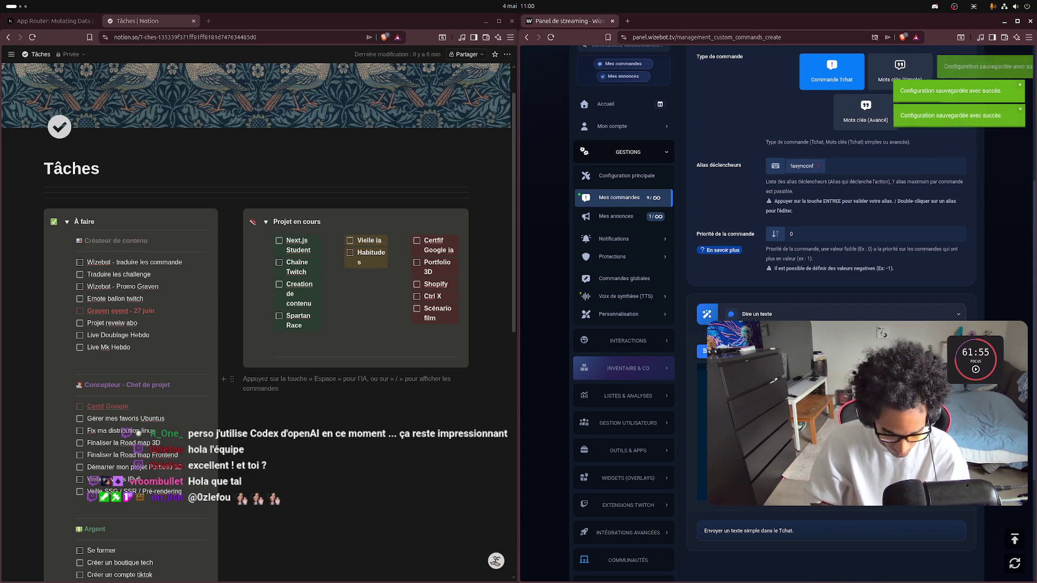
key("Return")
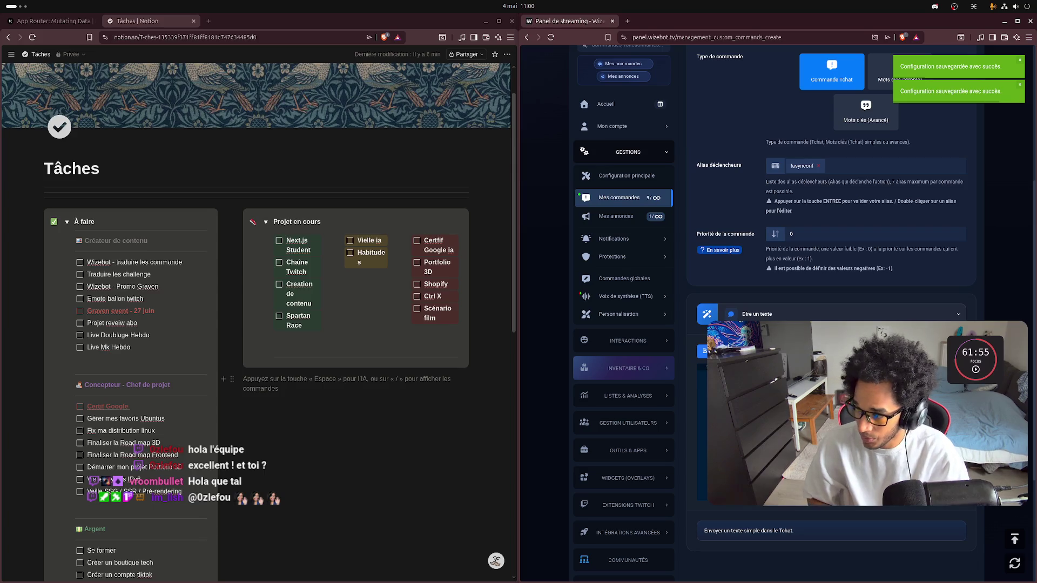
key("Return")
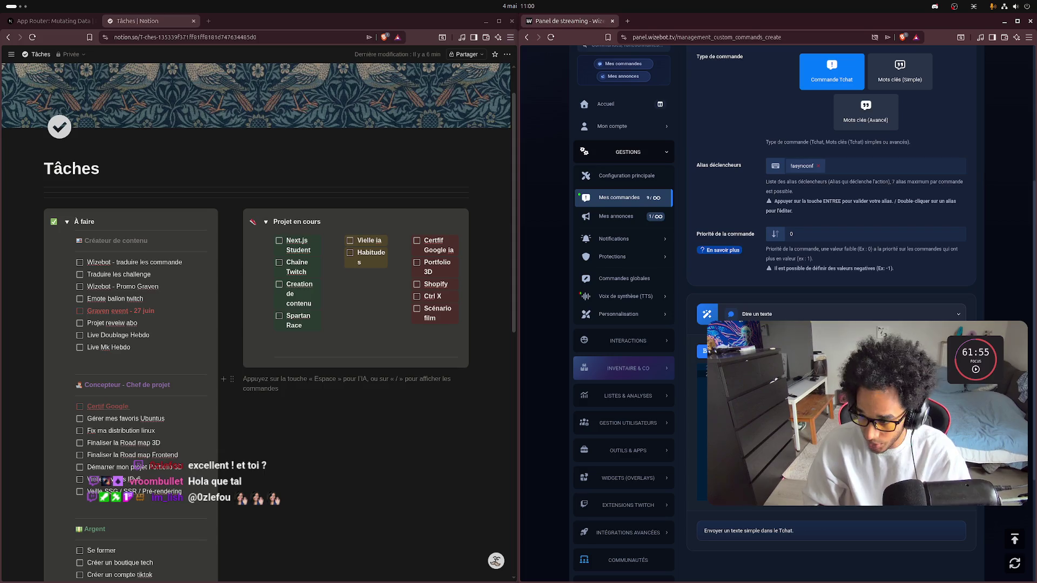
key("Return")
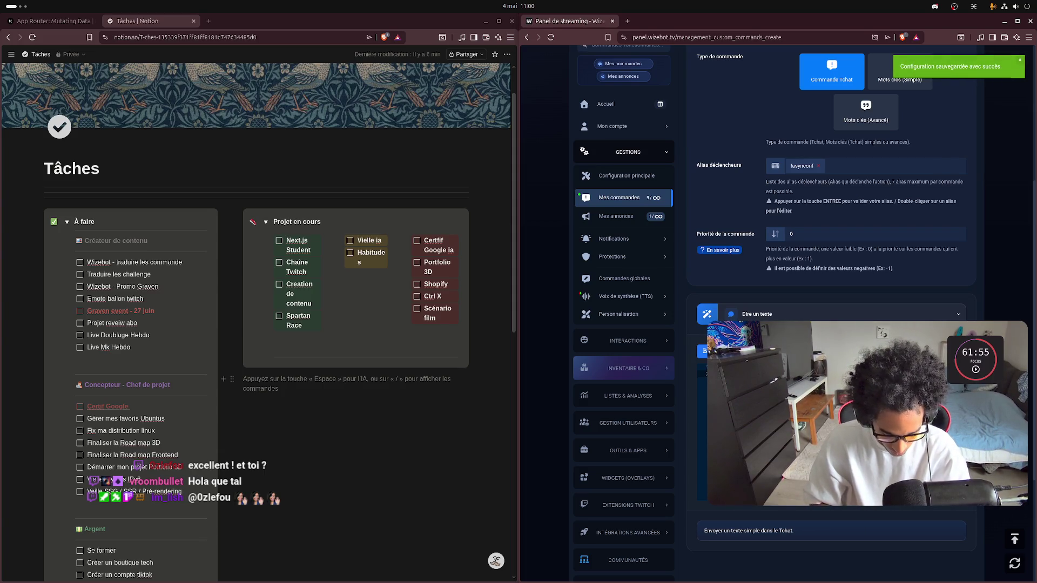
key("Return")
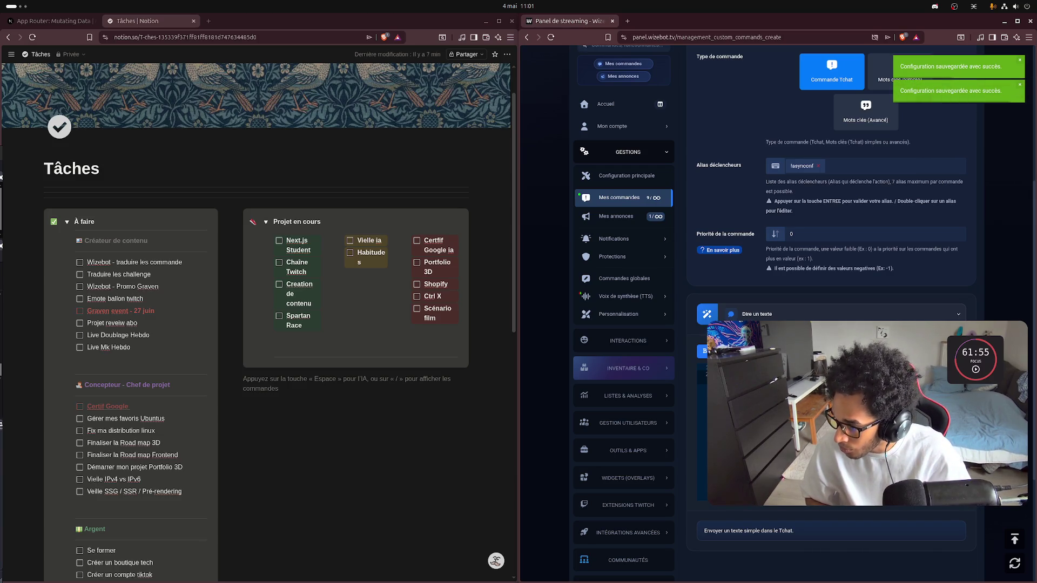
key("ctrl+shift+l")
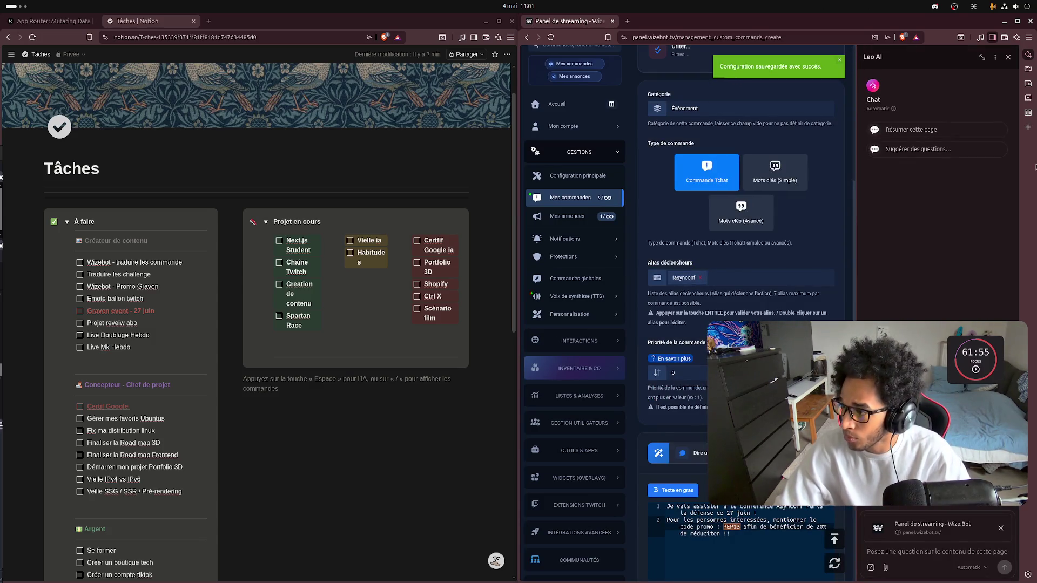
Step: Close the accidentally opened Leo AI sidebar, save the command twice more, then start a new tab
left_click(1008, 57)
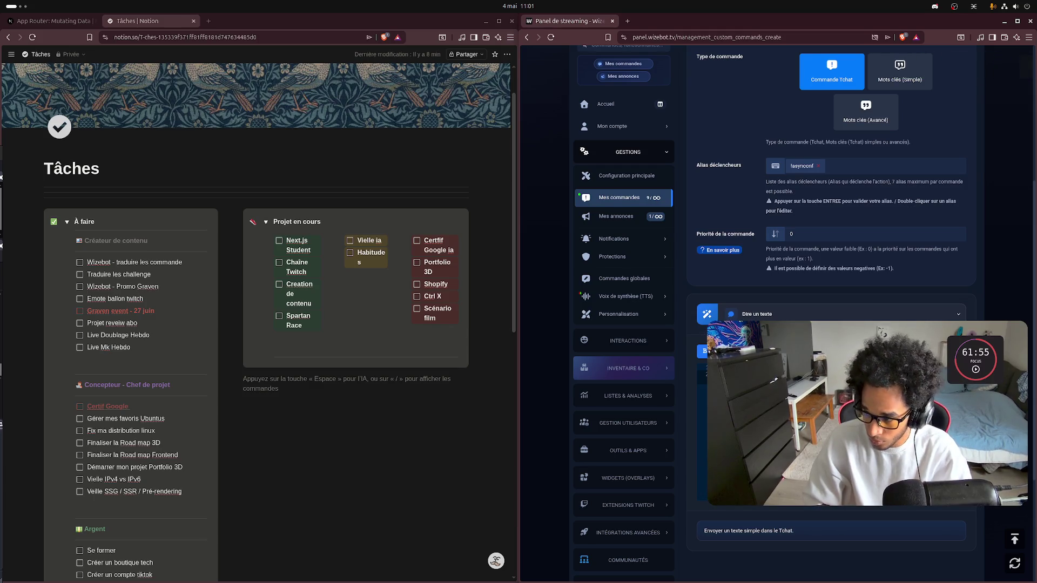
key("ctrl+s")
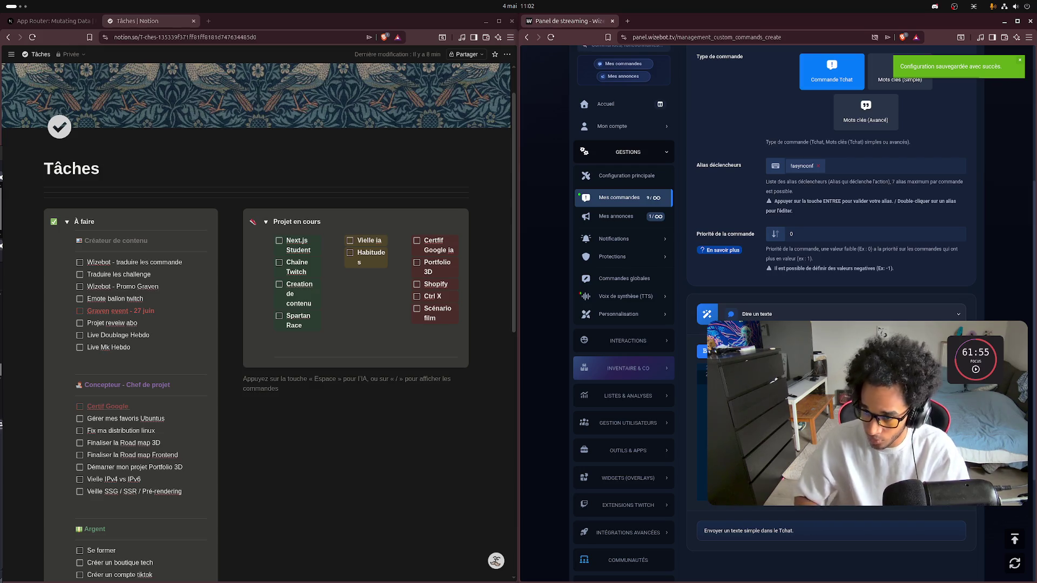
key("ctrl+s")
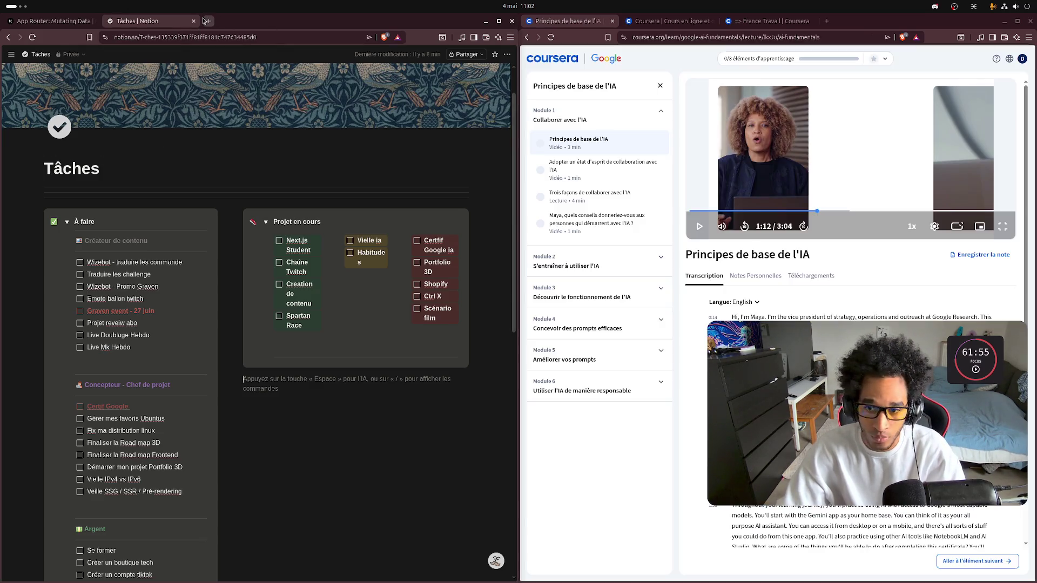
left_click(211, 21)
Step: Load the asynconf.com conference page and restore the WizeBot window beside it
type("asy")
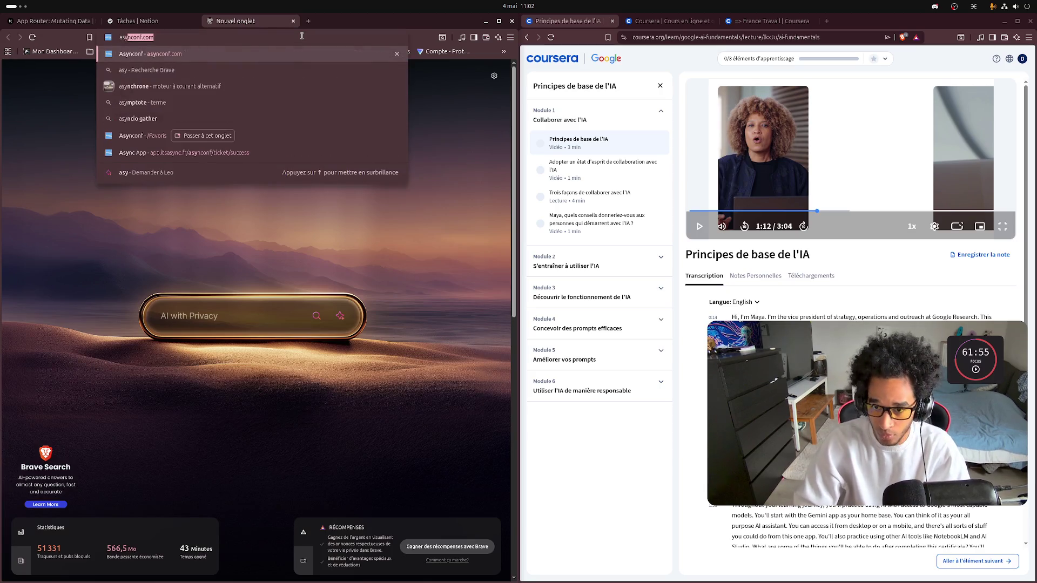
key("Return")
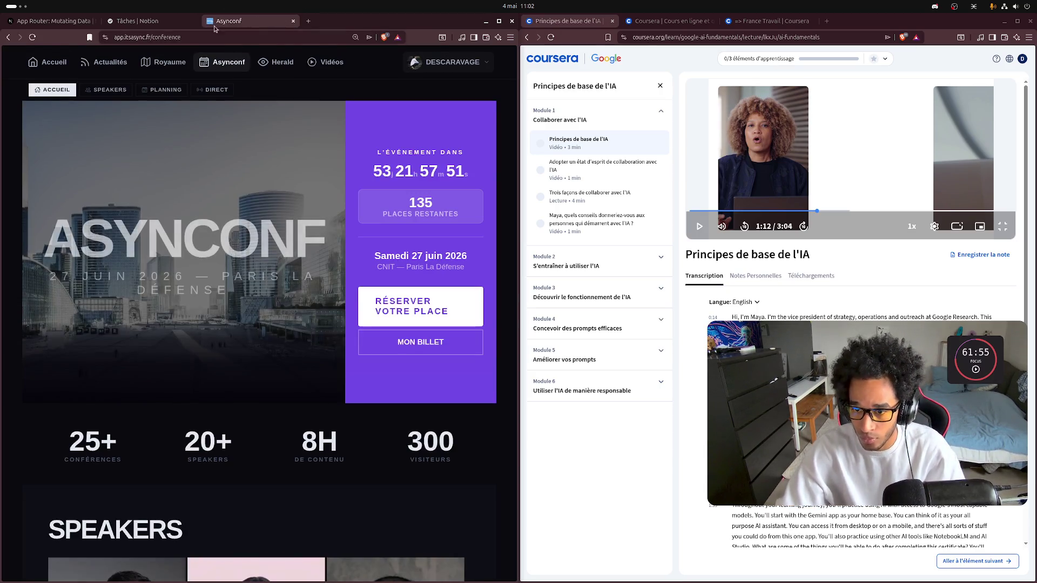
left_click(238, 37)
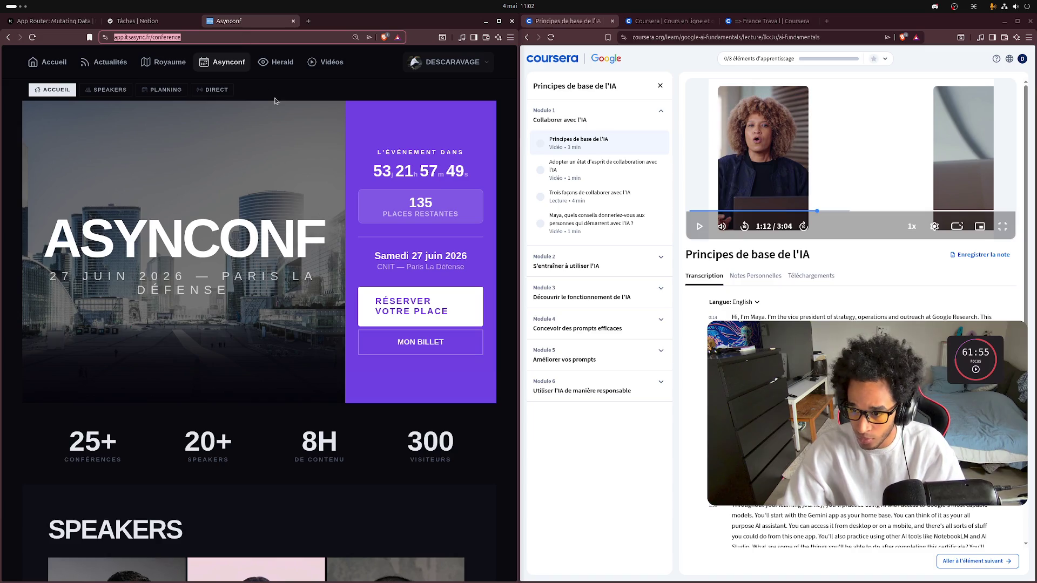
key("super")
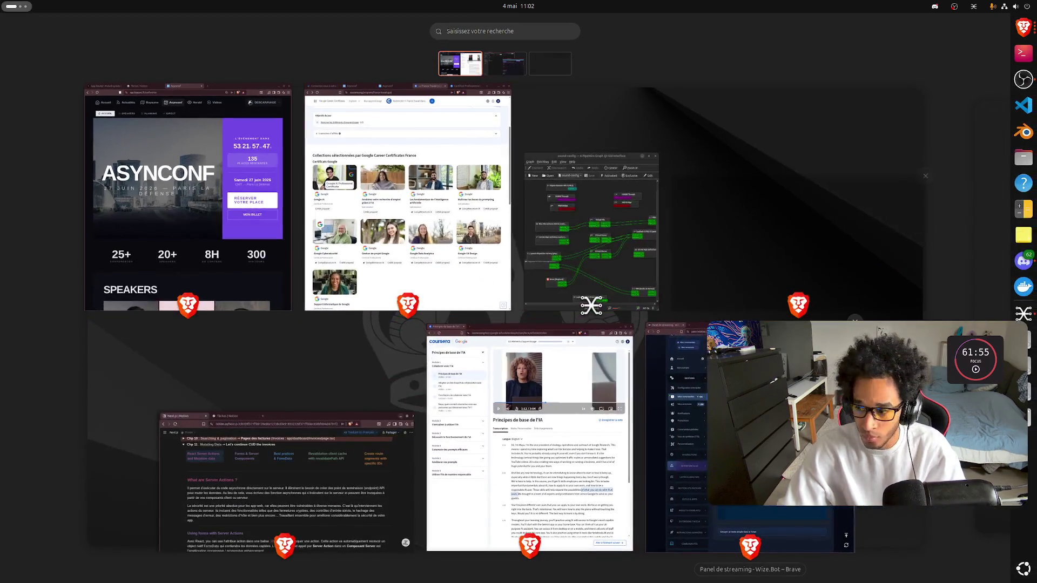
left_click(748, 532)
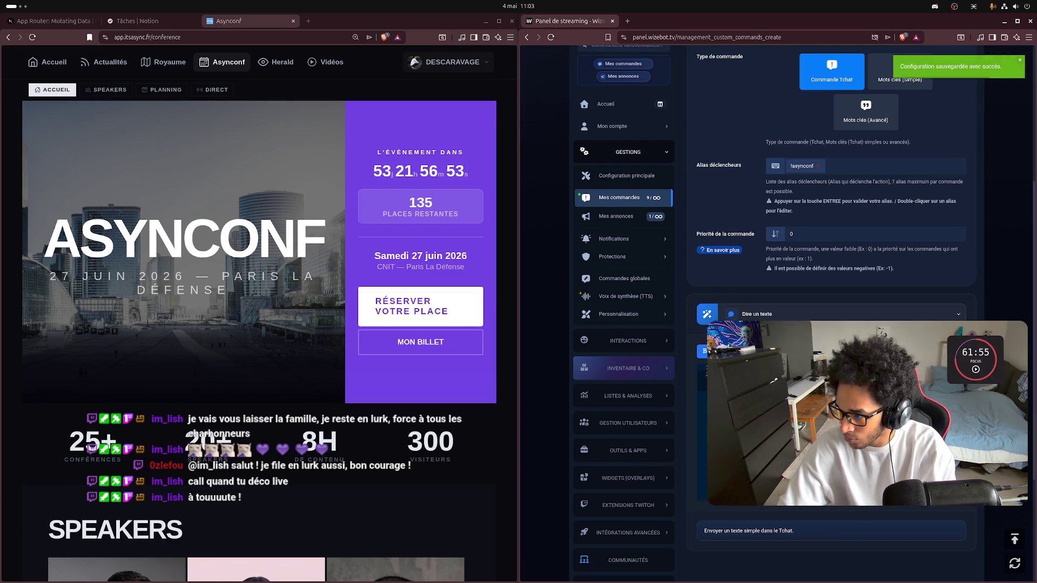
Step: Save once more, then open the 'Liste de mes annonces' announcement list from Mes annonces
key("Return")
key("Return")
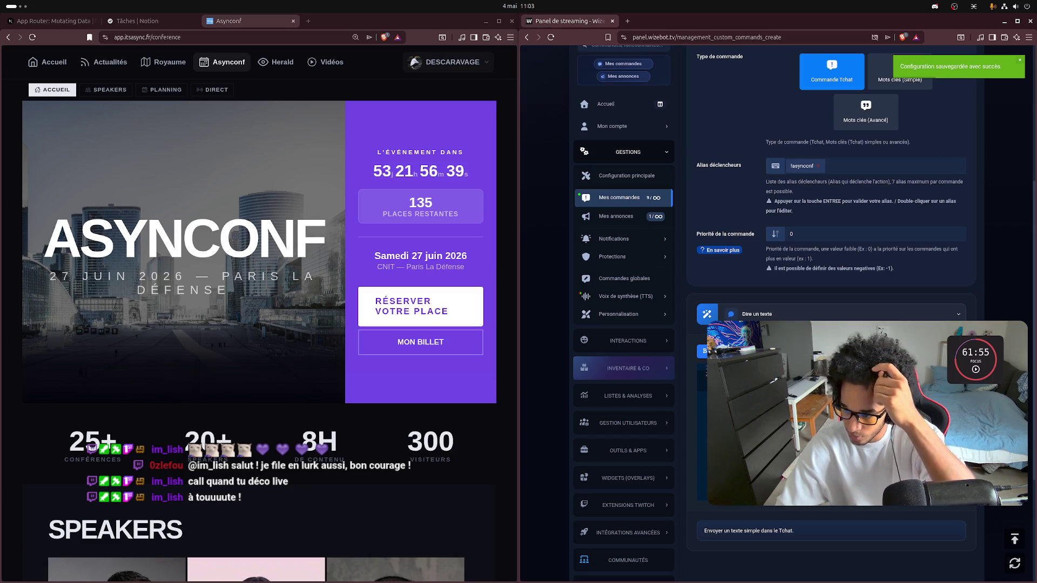
left_click(632, 222)
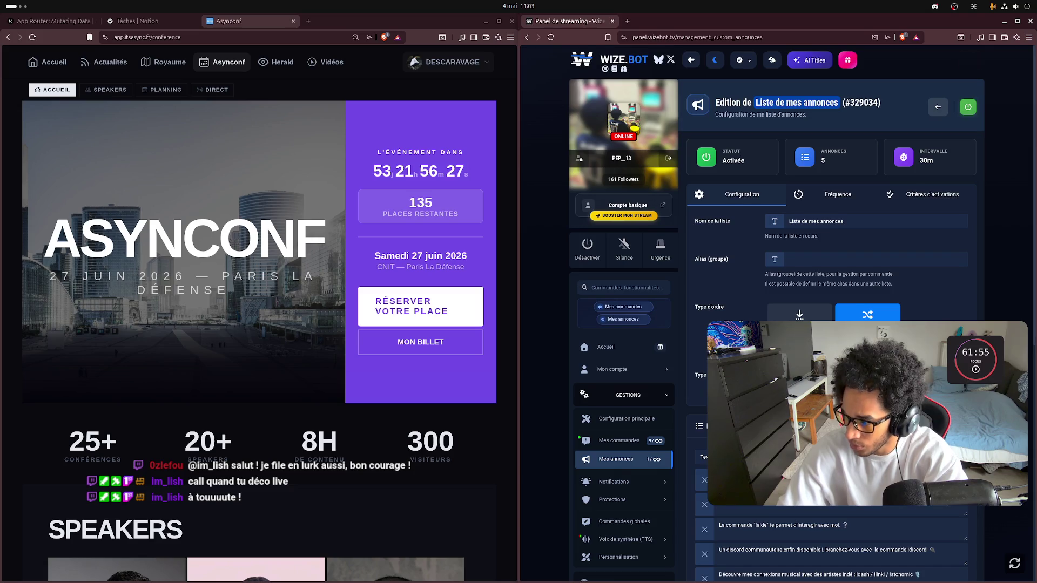
scroll(778, 270, "down", 2)
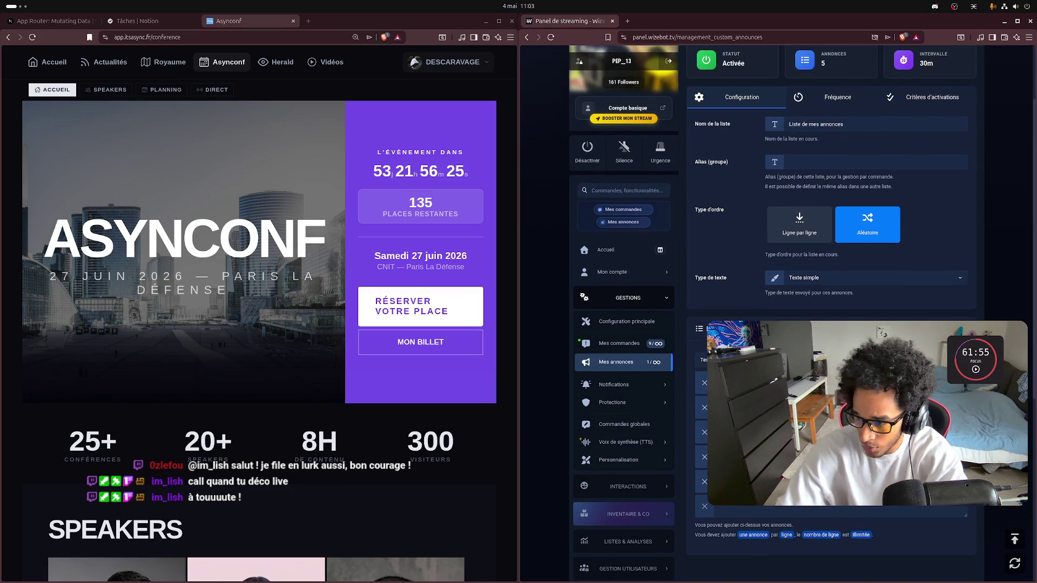
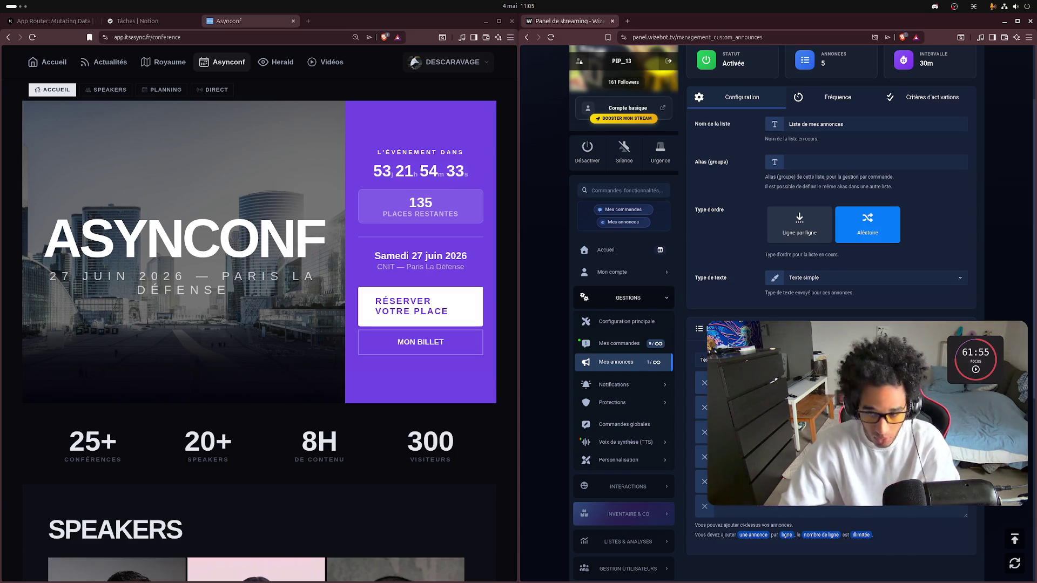
Step: Load the Clavier Emoji site from the Tools bookmark folder in a new Brave tab
left_click(307, 22)
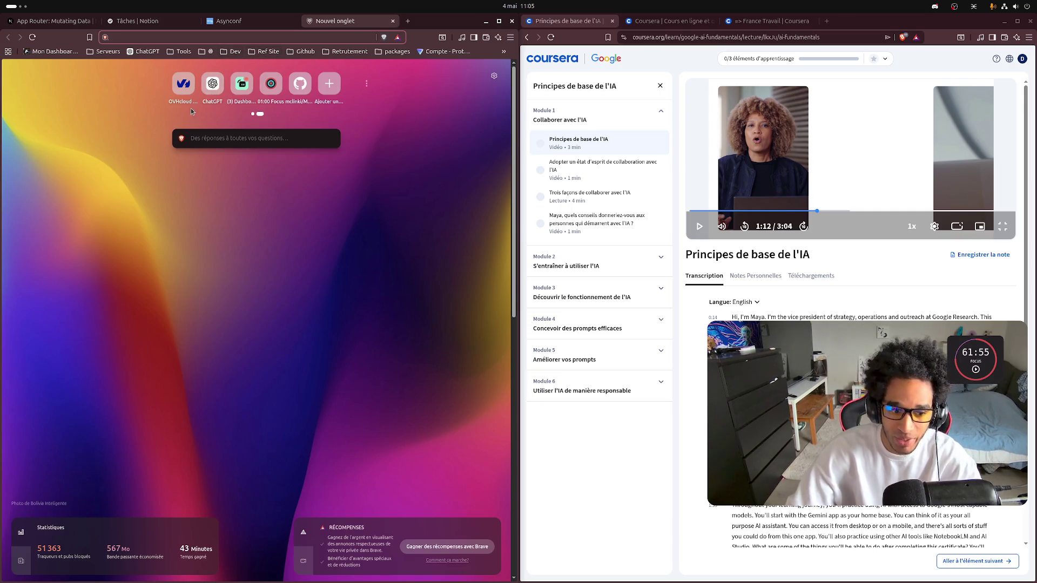
left_click(207, 50)
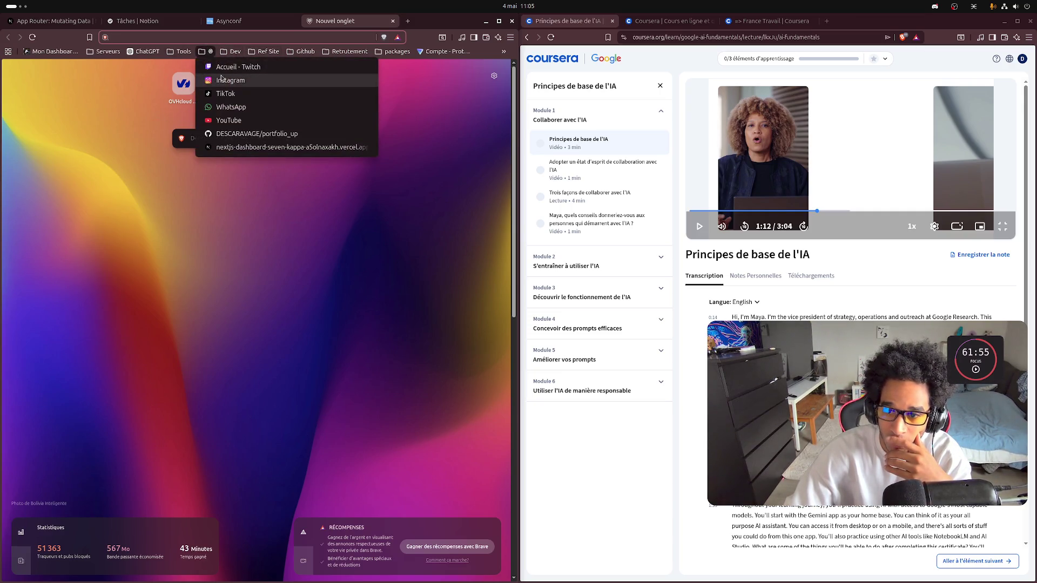
left_click(184, 52)
left_click(184, 51)
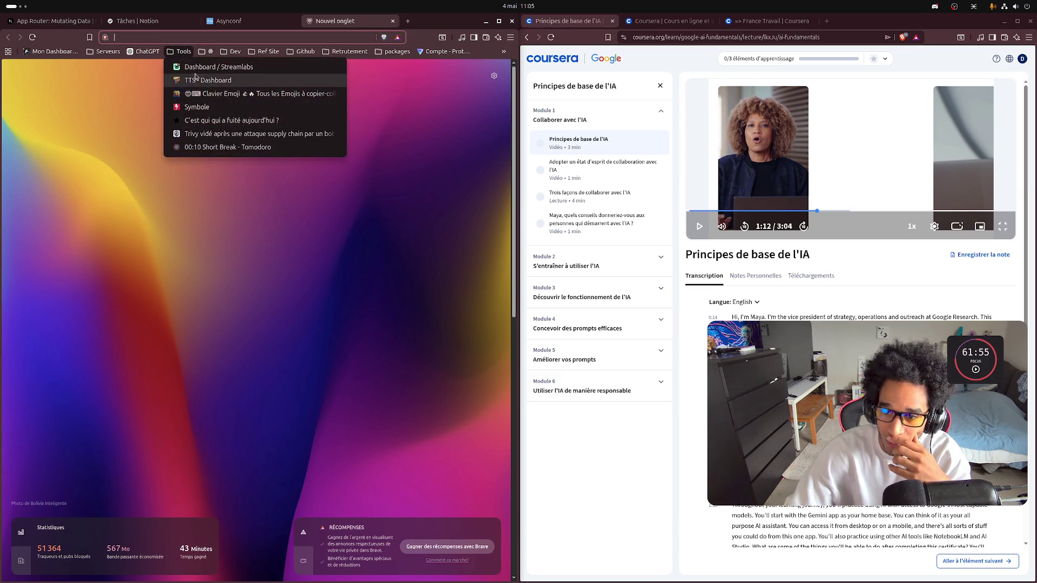
left_click(205, 85)
type("discou")
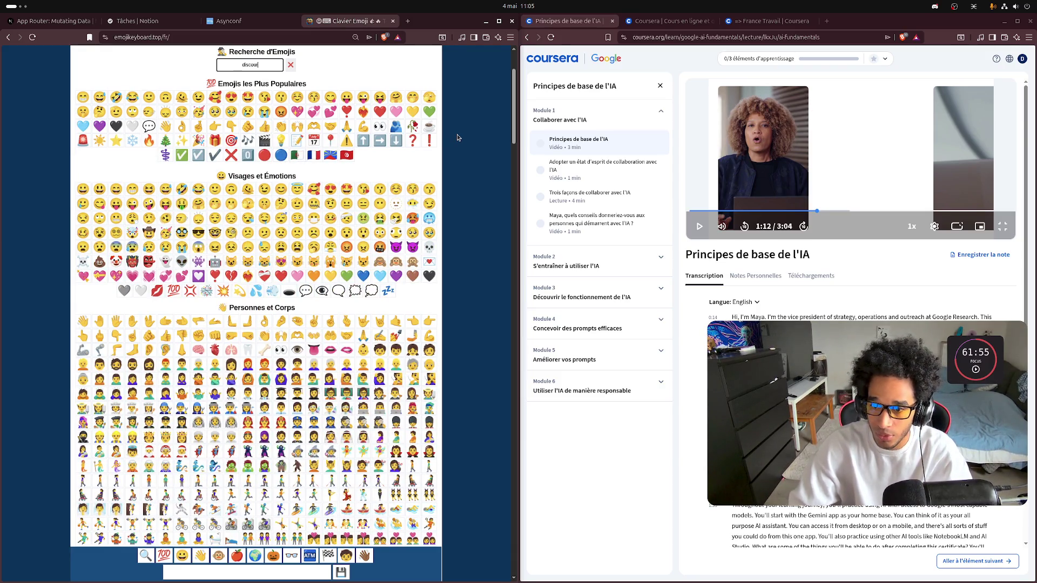
Step: Search the emoji site for 'rpa' and scroll down through the emoji categories
type("r")
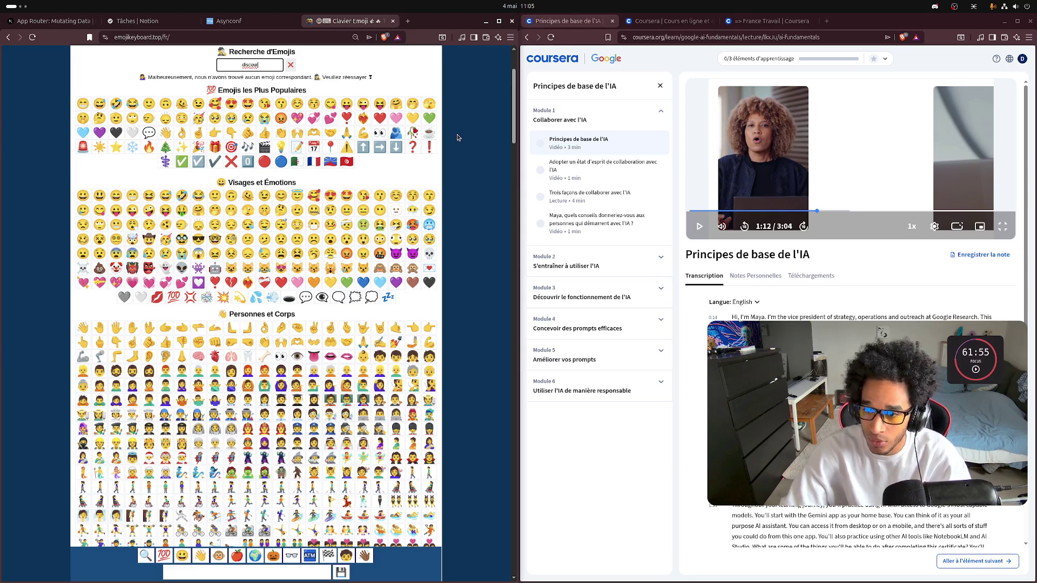
type("parler")
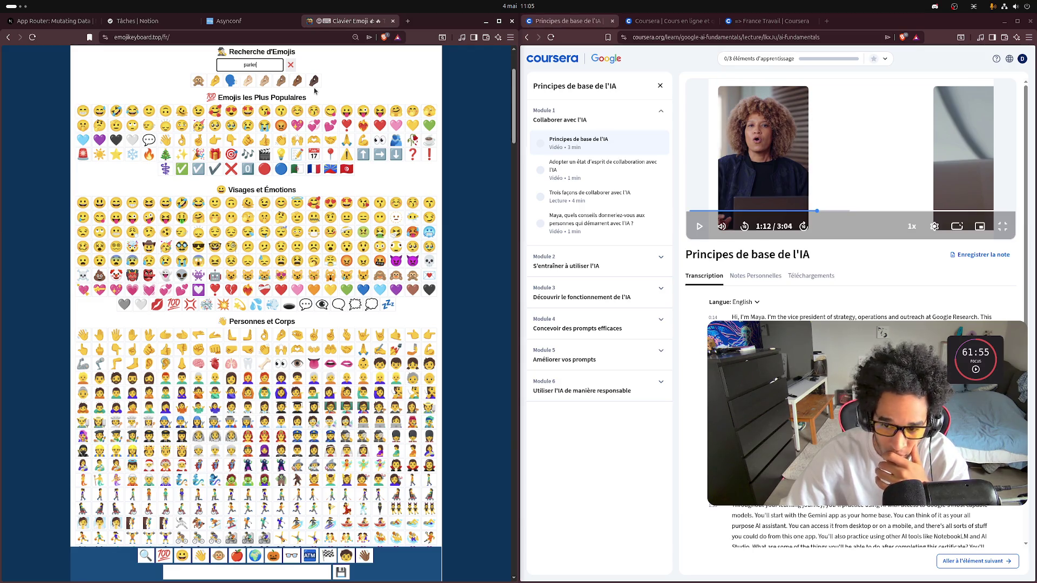
scroll(321, 259, "down", 3)
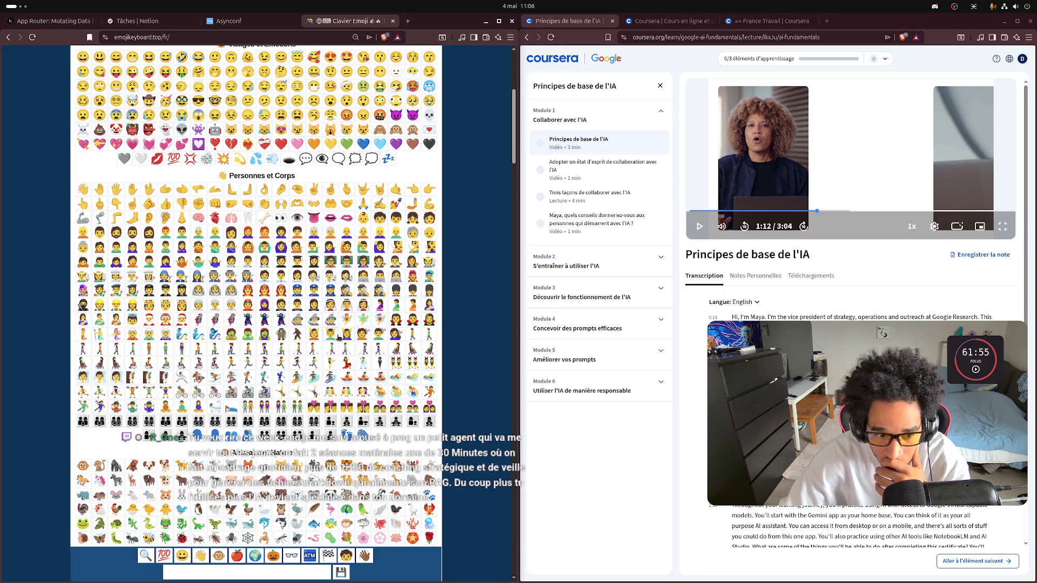
scroll(338, 338, "down", 6)
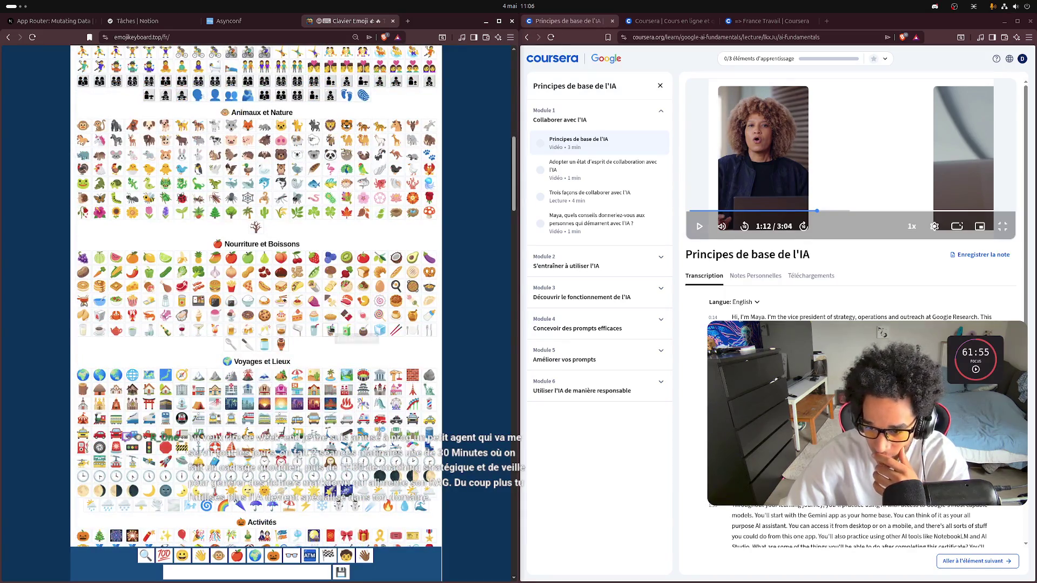
scroll(331, 331, "down", 1)
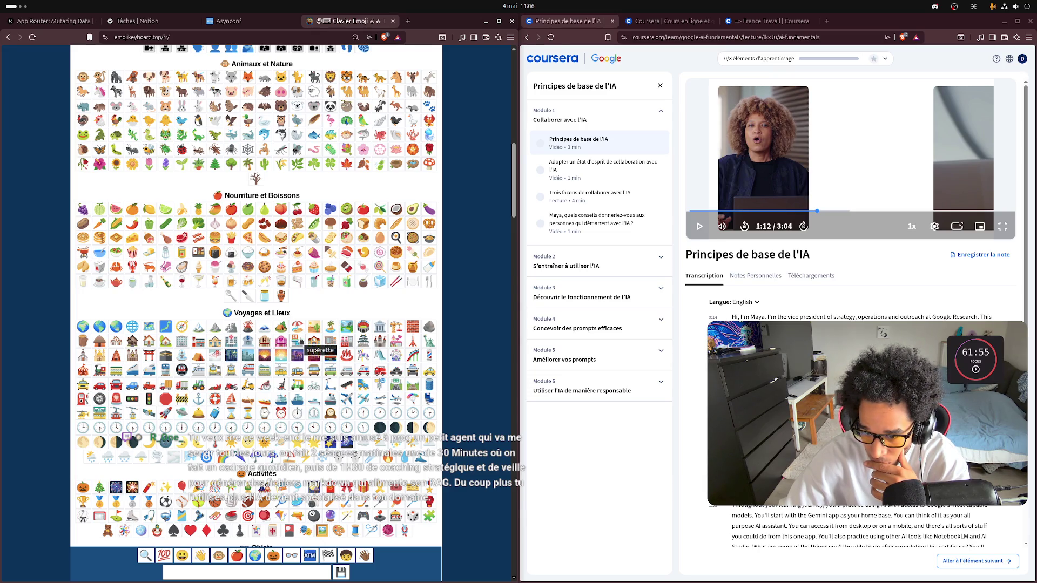
scroll(301, 341, "down", 2)
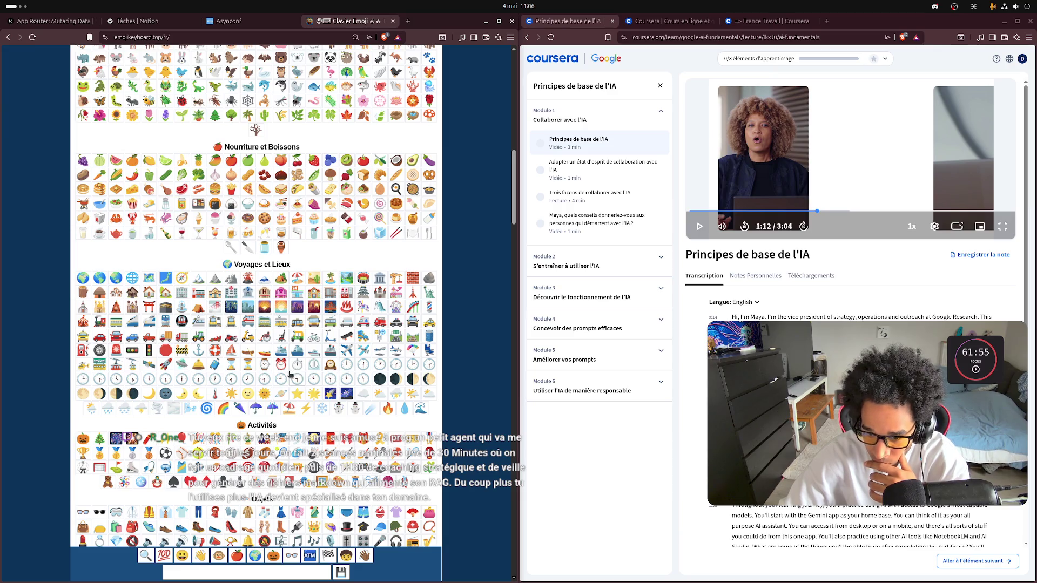
scroll(288, 377, "down", 2)
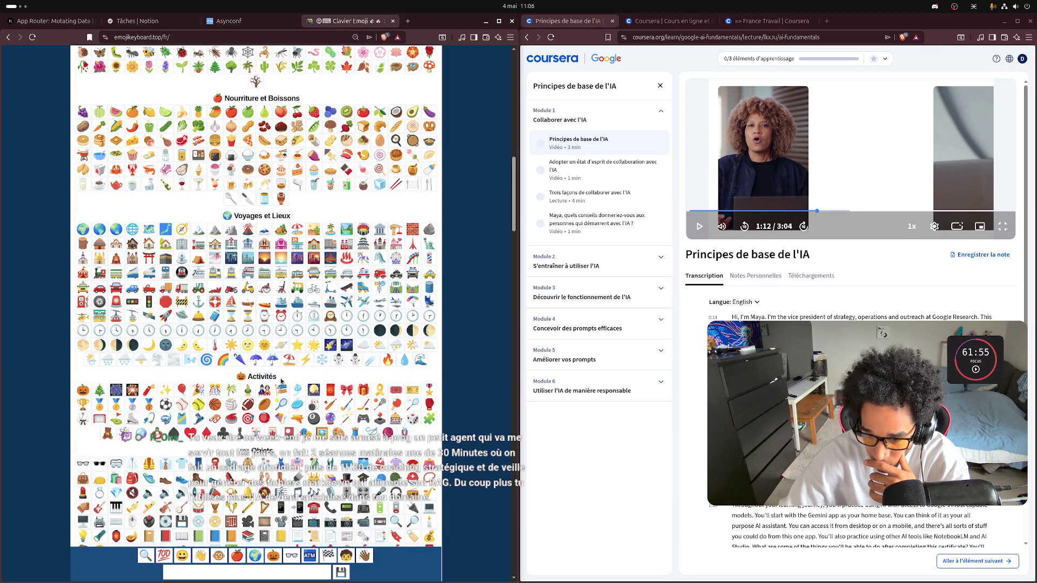
scroll(281, 382, "down", 2)
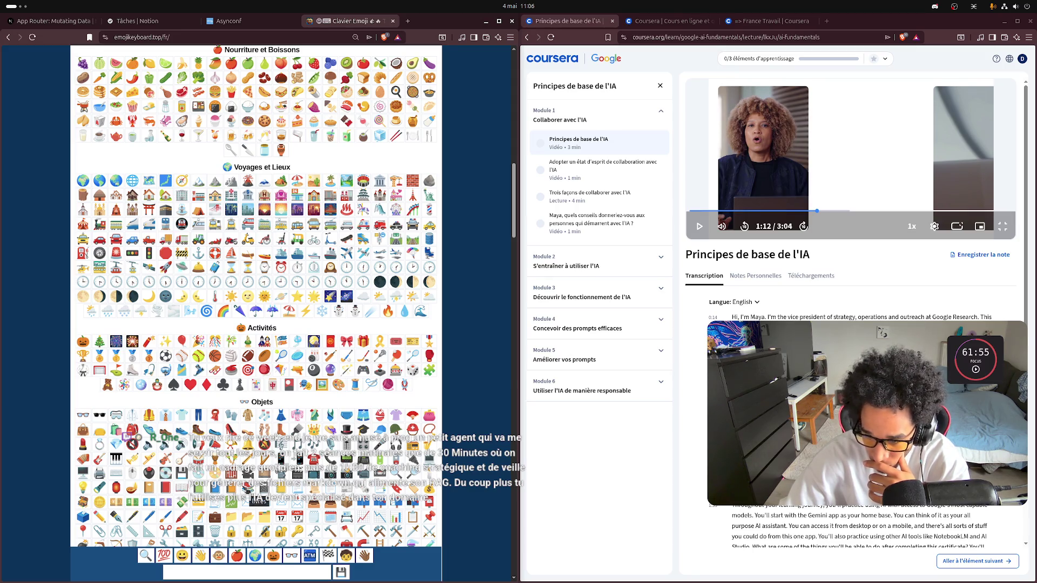
scroll(243, 480, "down", 4)
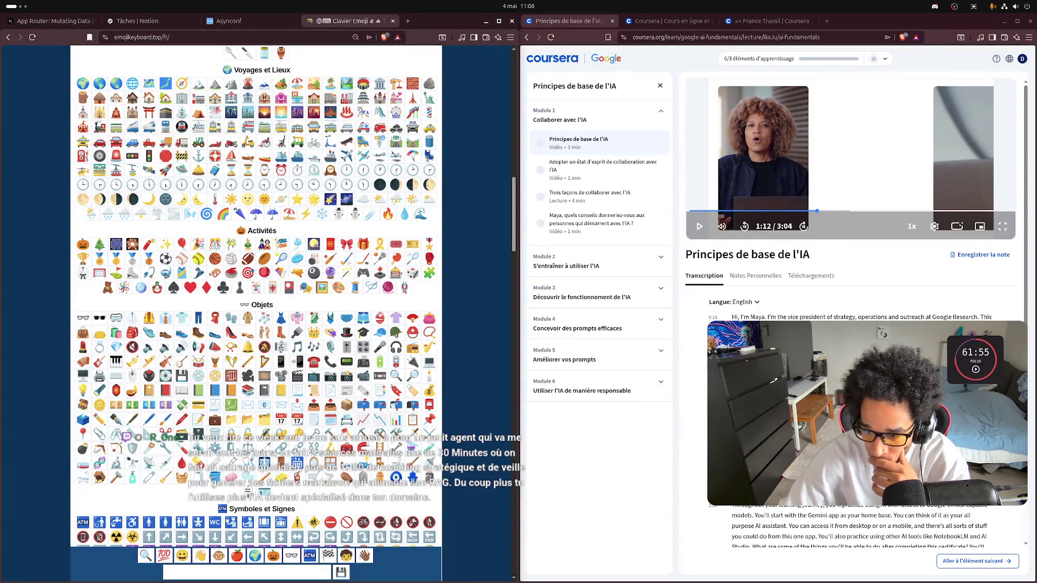
Step: Add the grey moai emoji to the compose field and copy it
left_click(427, 478)
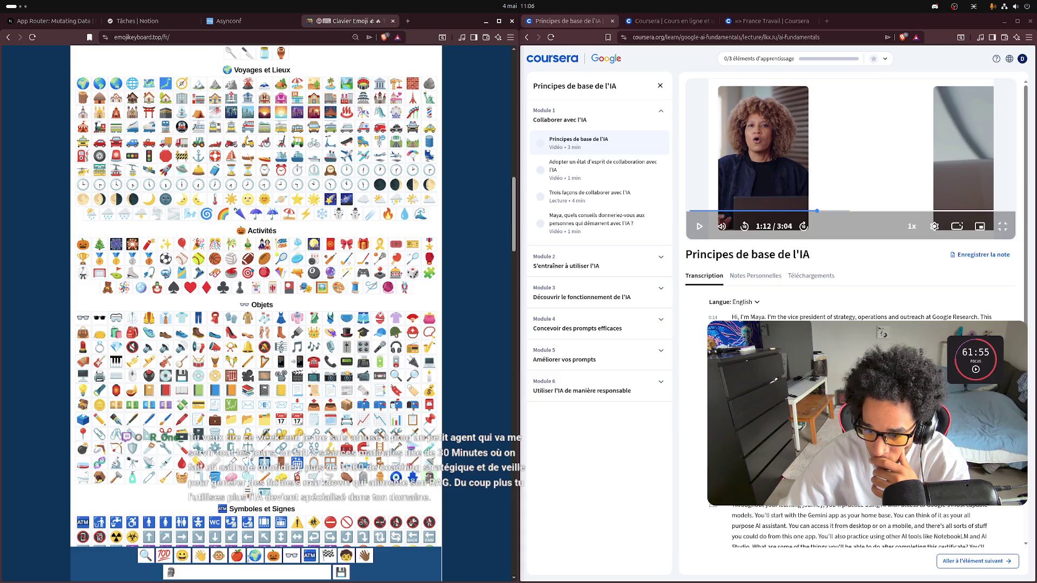
left_click(341, 573)
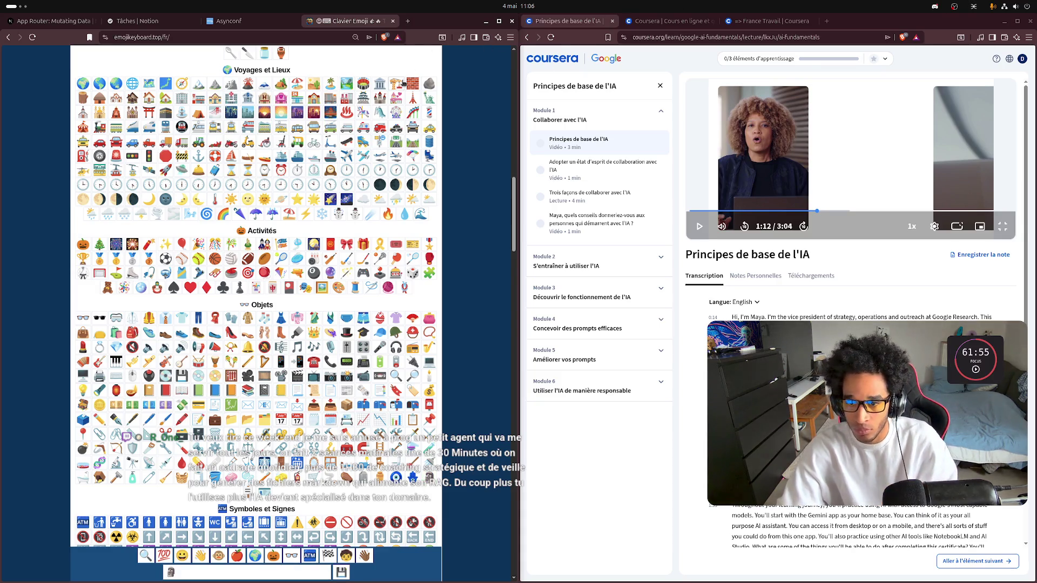
key("super")
Step: Paste the moai emoji into WizeBot's empty announcement line, then go to Mes commandes
left_click(756, 530)
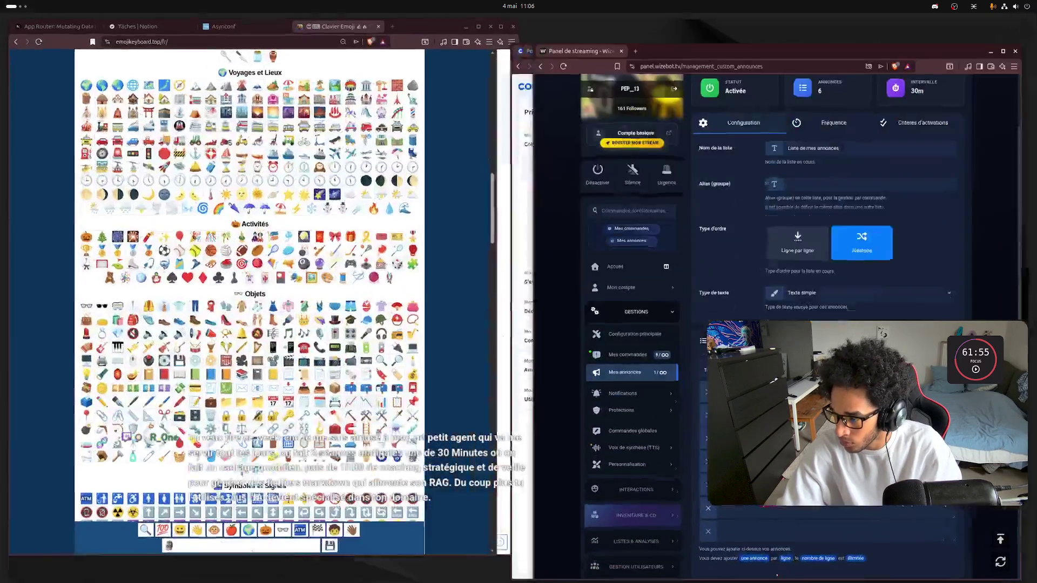
type("🗿")
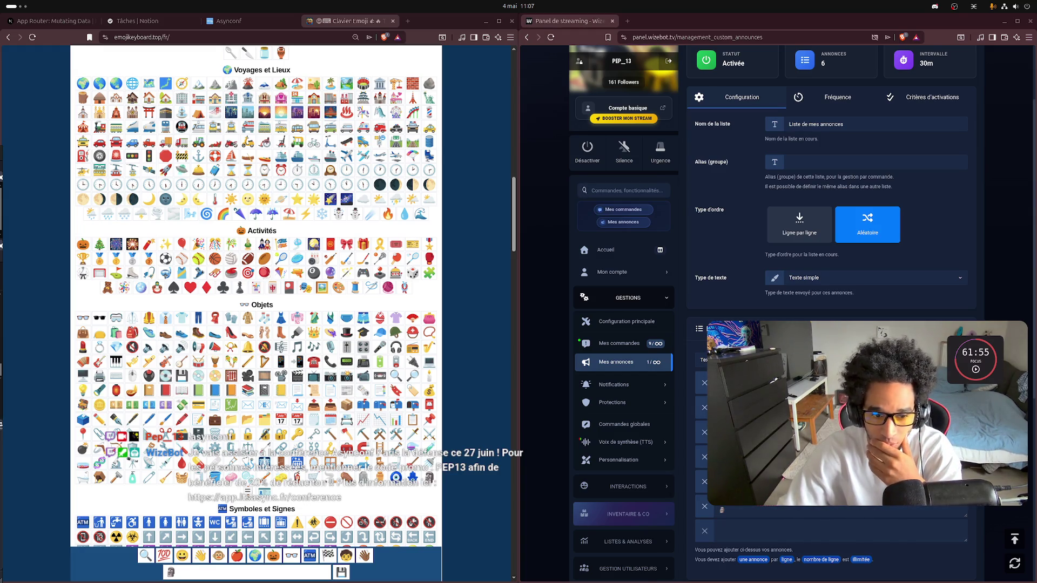
left_click(621, 344)
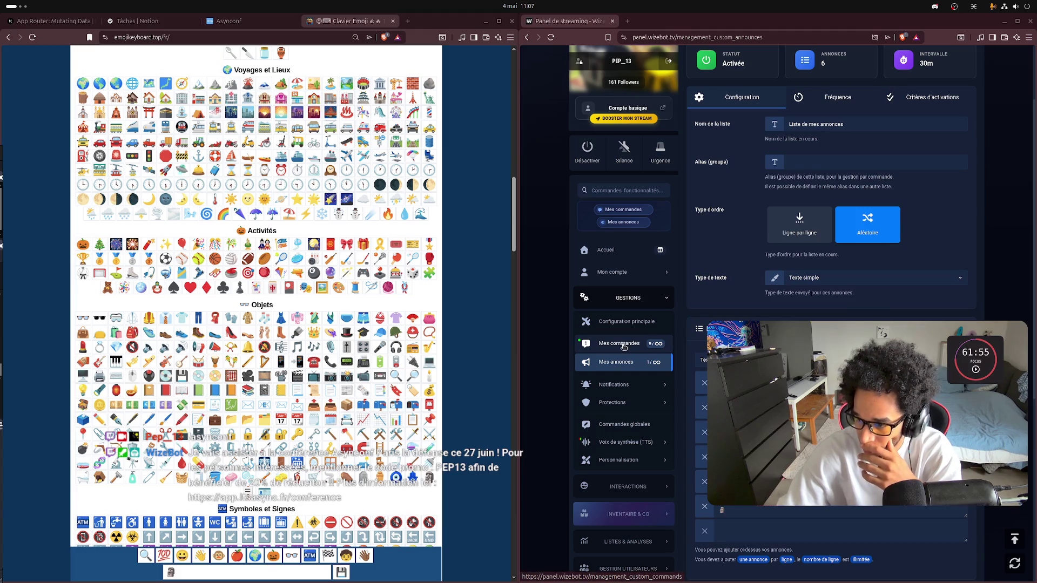
Step: Browse the WizeBot command list, then close and reopen the WizeBot panel window
scroll(624, 346, "down", 2)
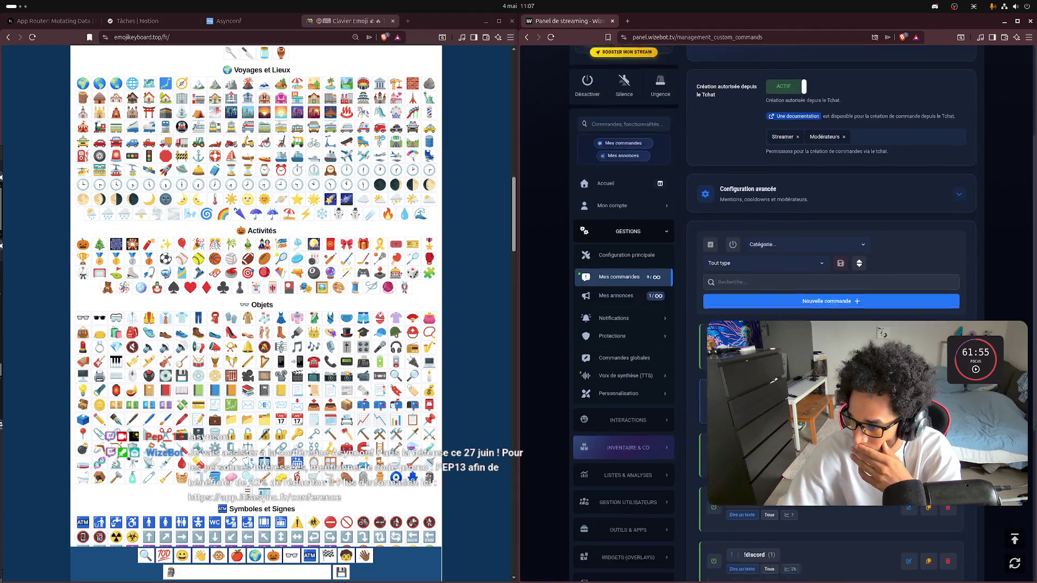
scroll(623, 346, "down", 3)
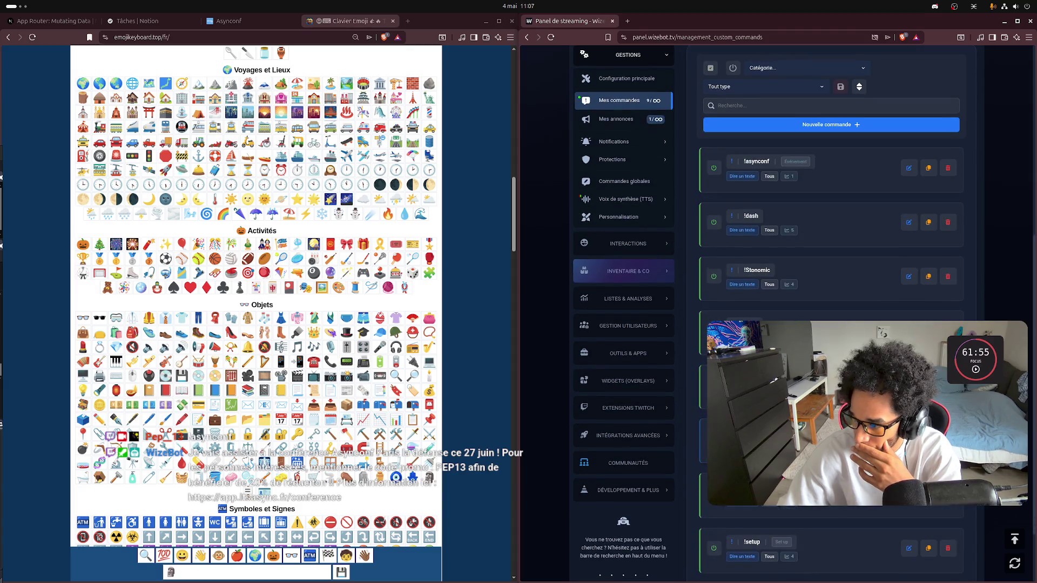
scroll(766, 292, "down", 3)
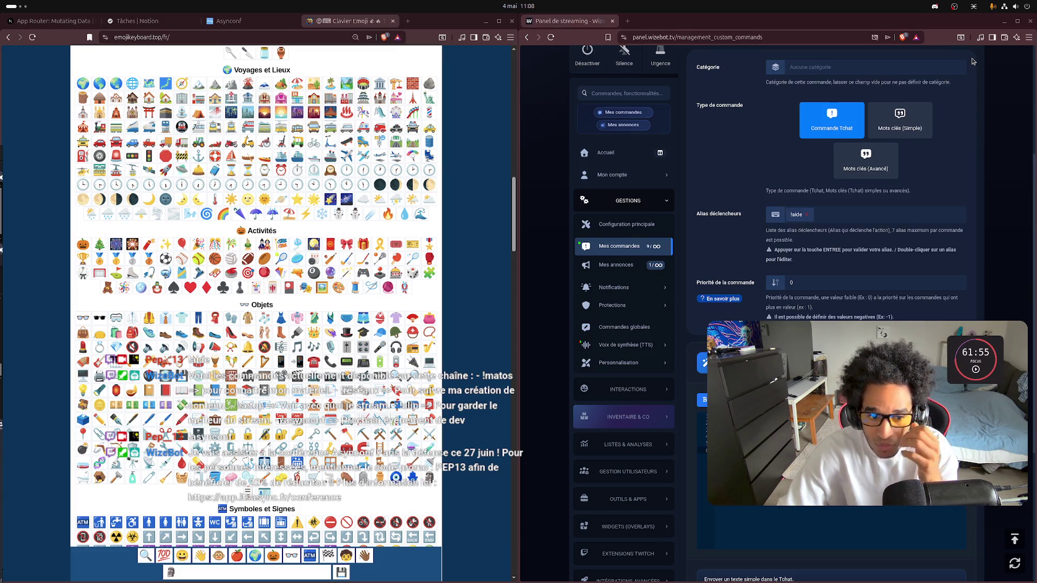
left_click(1032, 21)
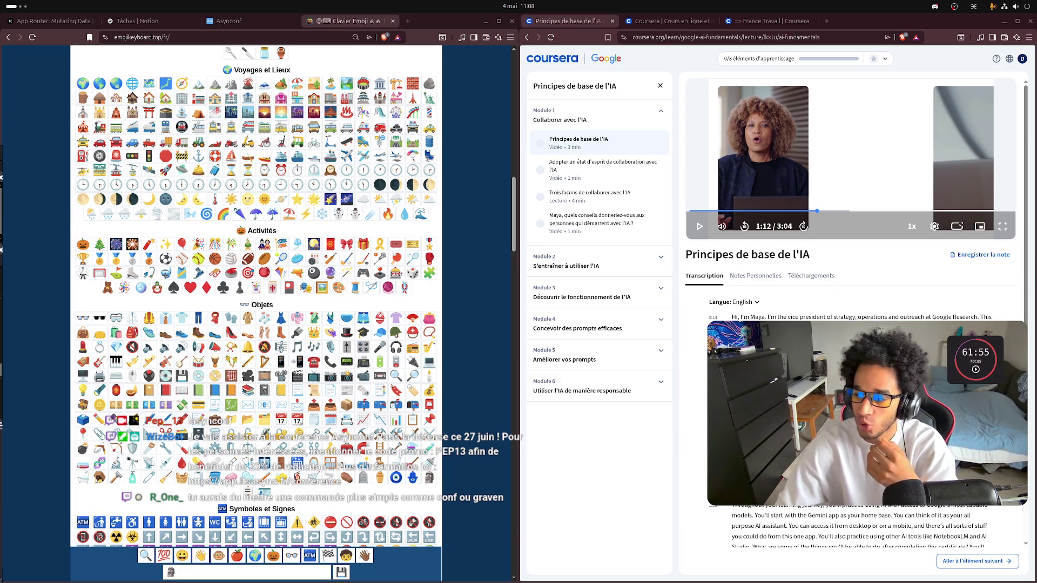
key("alt+Tab")
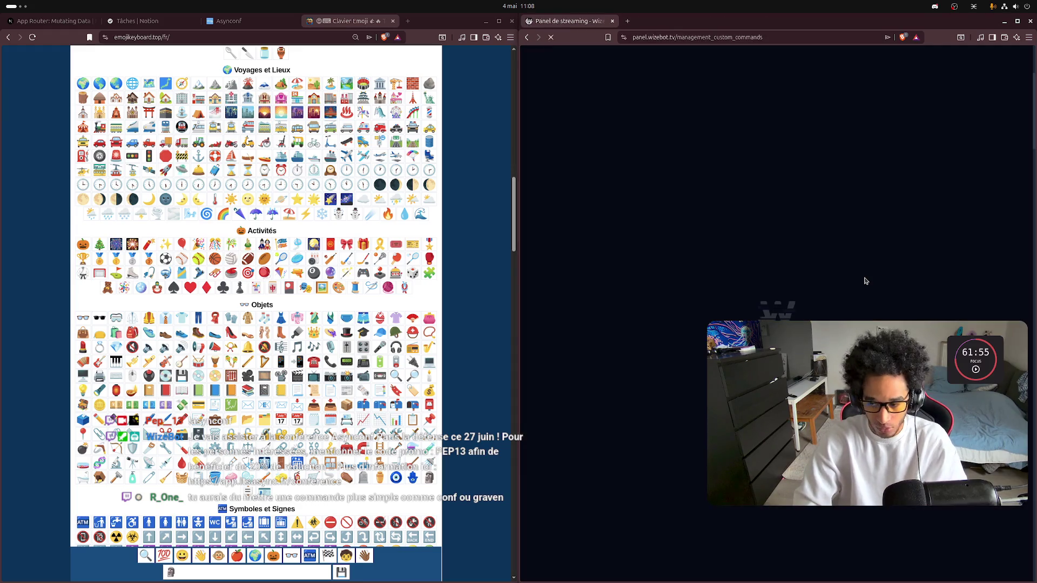
Step: Add !graven and !conf as trigger aliases on the !asyncconf command
scroll(901, 267, "down", 5)
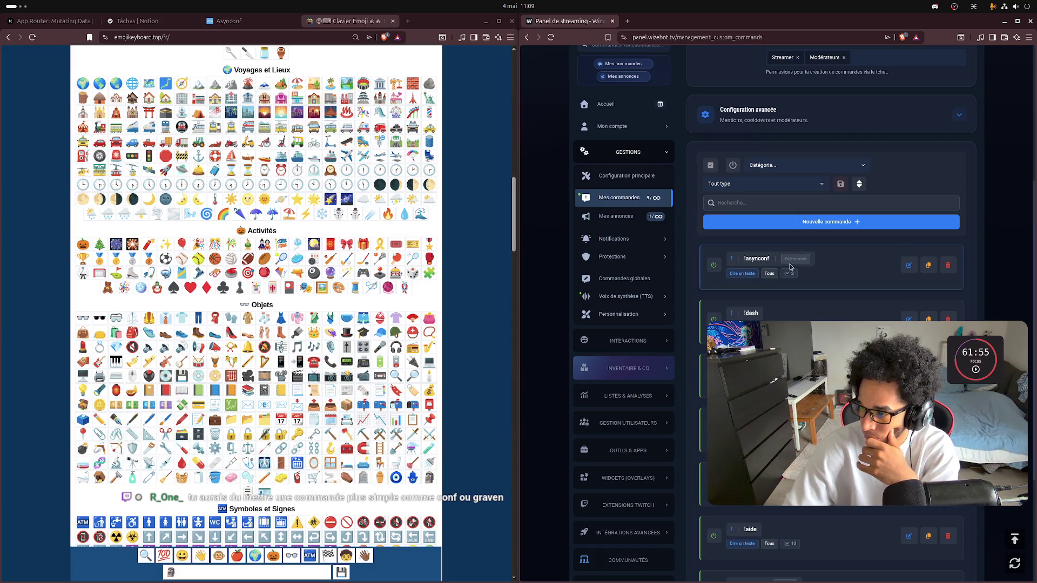
left_click(909, 265)
scroll(863, 271, "up", 4)
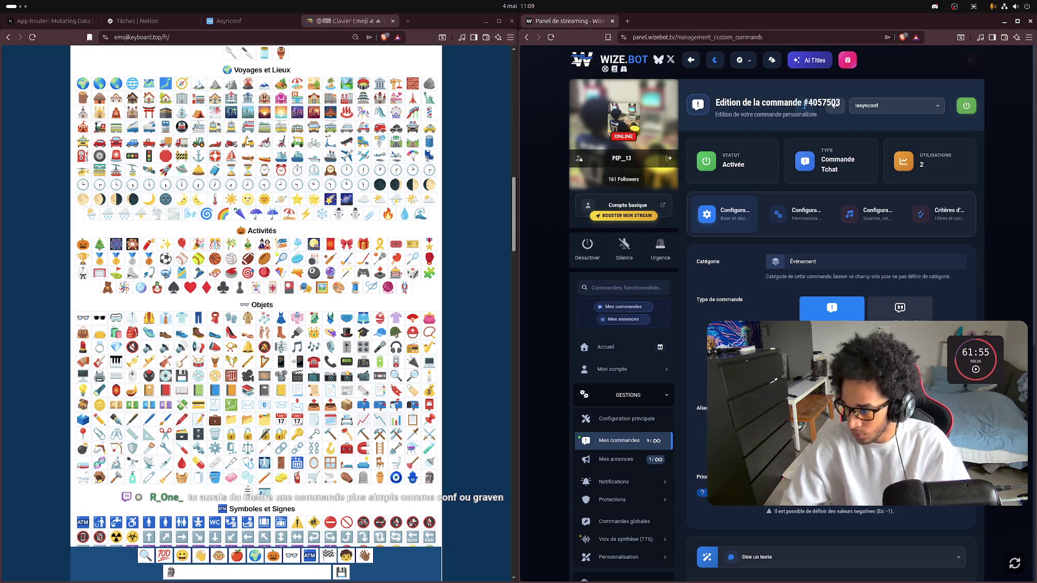
type(", !graven")
key("Return")
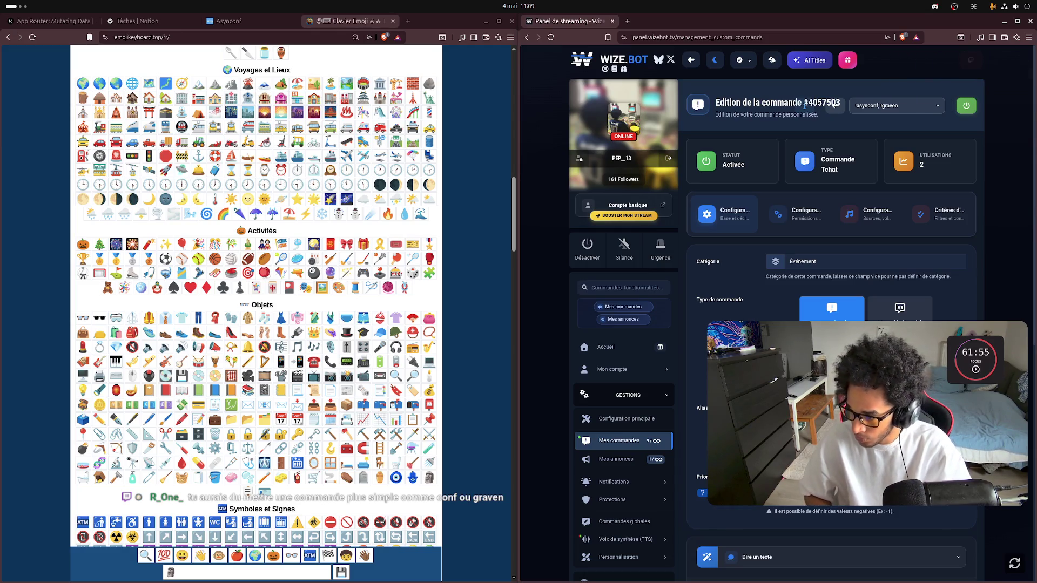
key("Return")
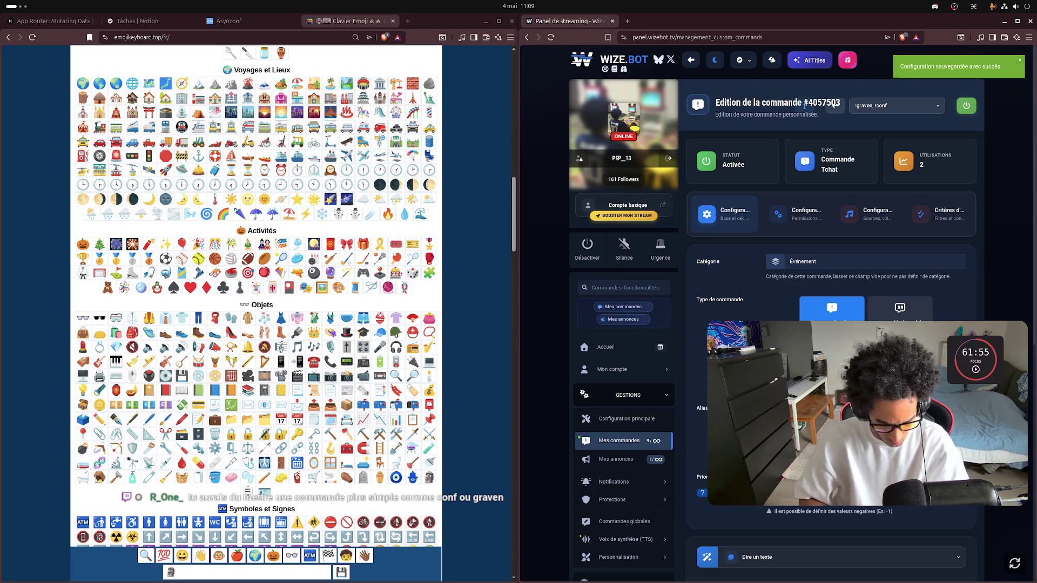
scroll(617, 363, "down", 3)
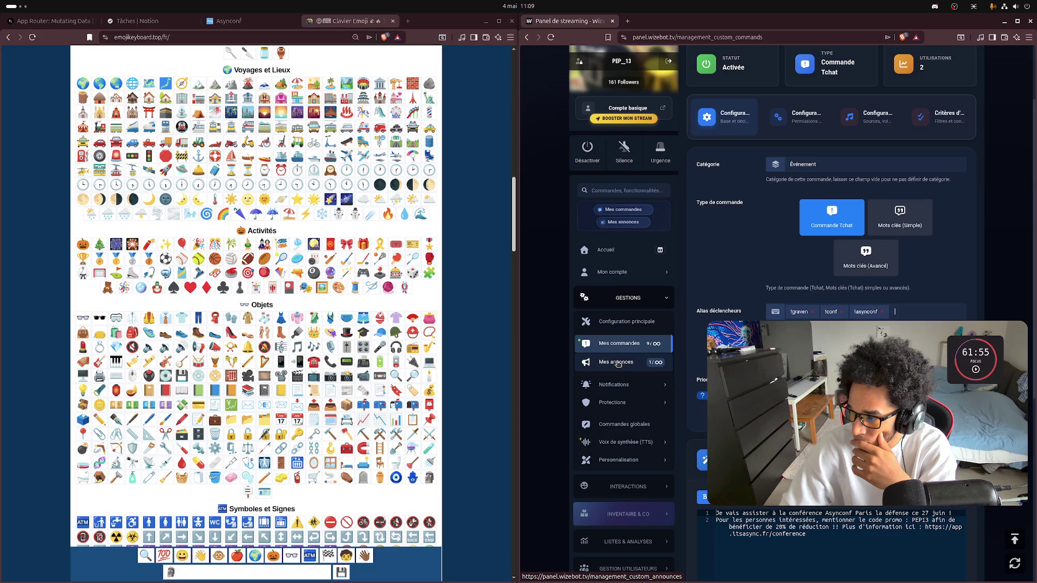
Step: Visit the Mes annonces page, scroll through it, then return to the Mes commandes list
left_click(617, 364)
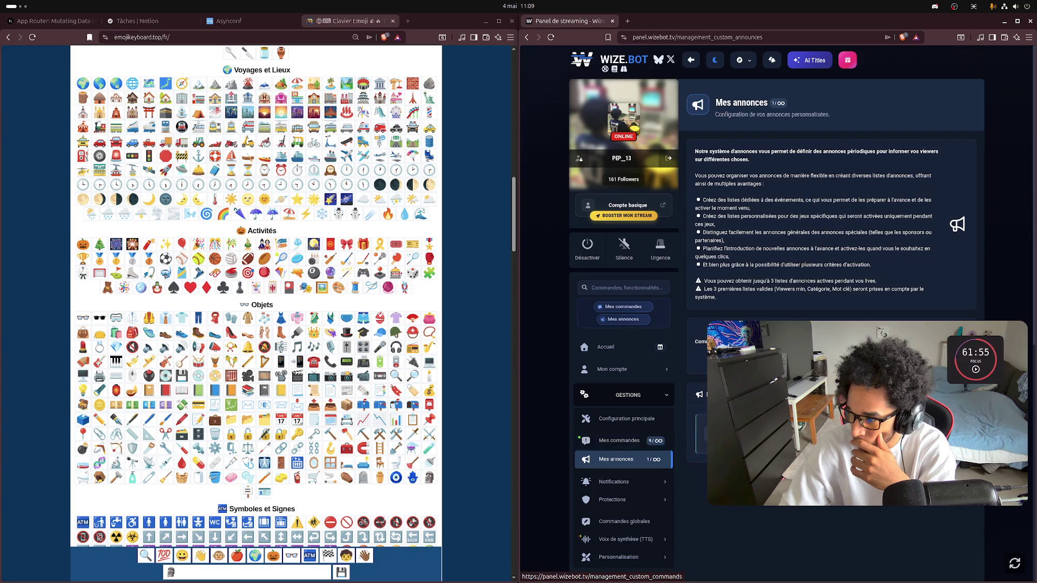
scroll(619, 440, "down", 5)
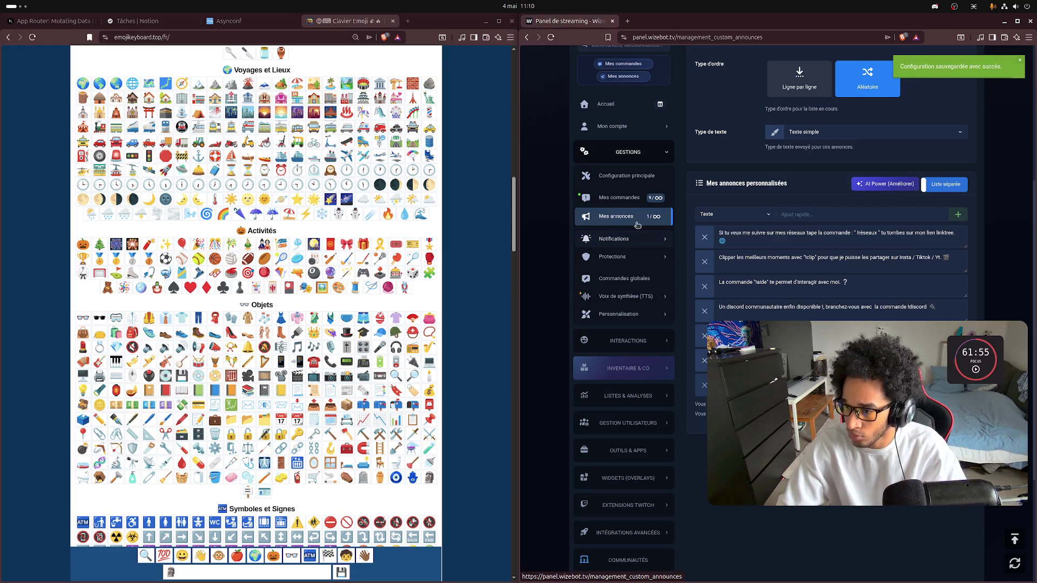
left_click(619, 198)
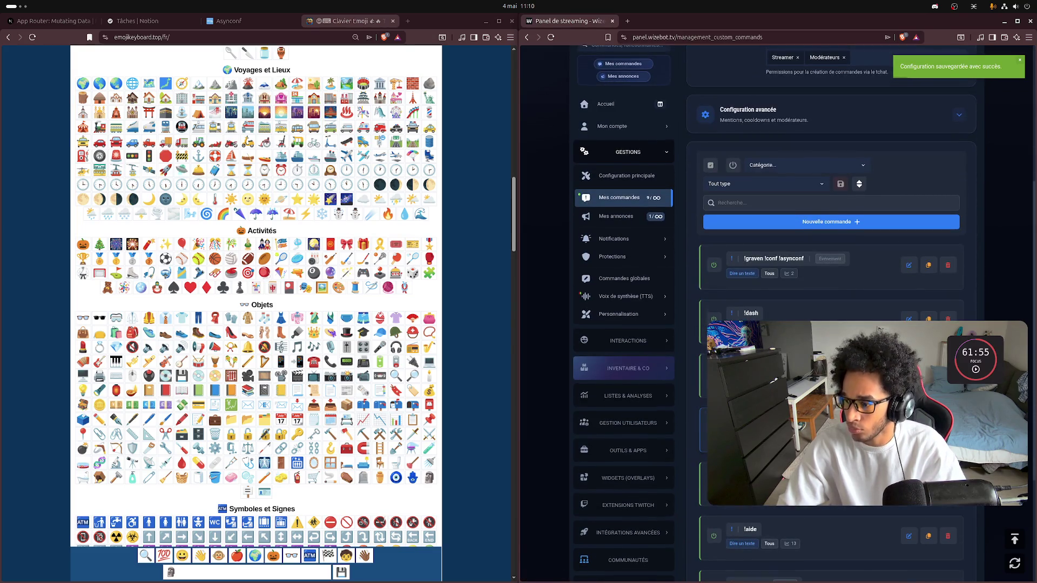
Step: Open the !aide command, save its configuration with Ctrl+S, and return to the Coursera lecture
scroll(909, 486, "down", 2)
left_click(909, 441)
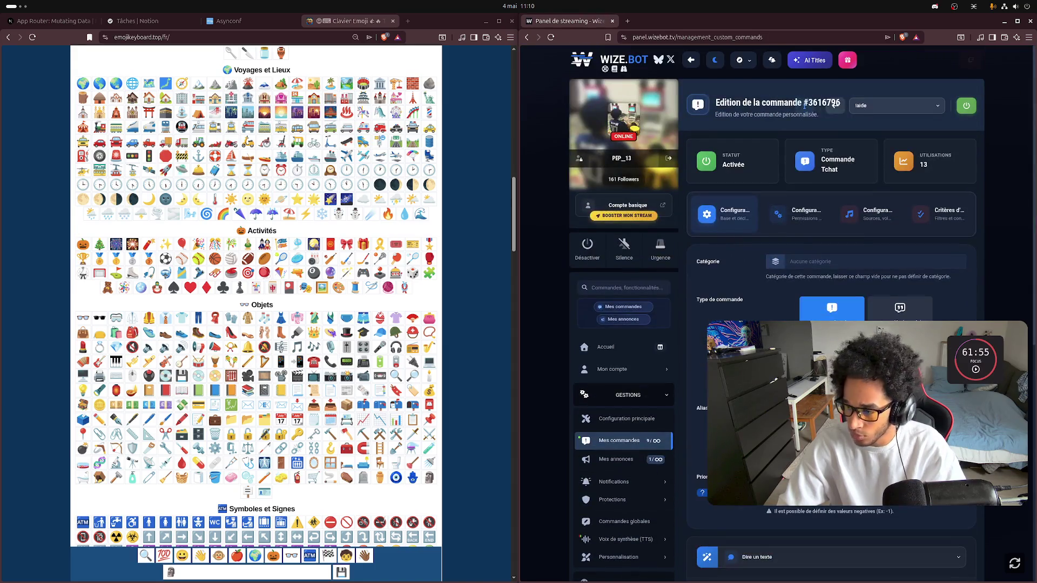
scroll(804, 106, "down", 1)
scroll(804, 57, "down", 3)
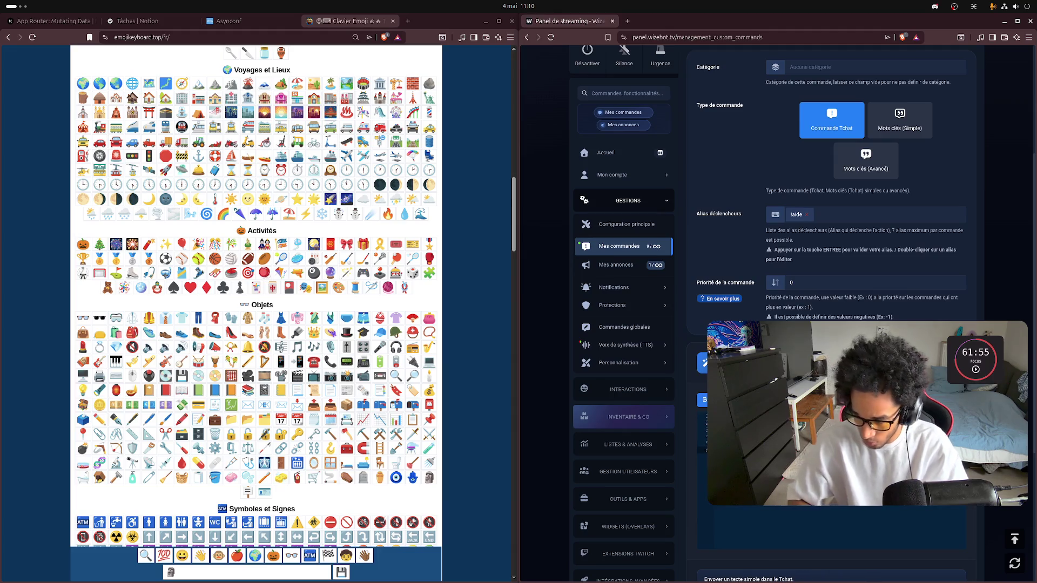
key("ctrl+s")
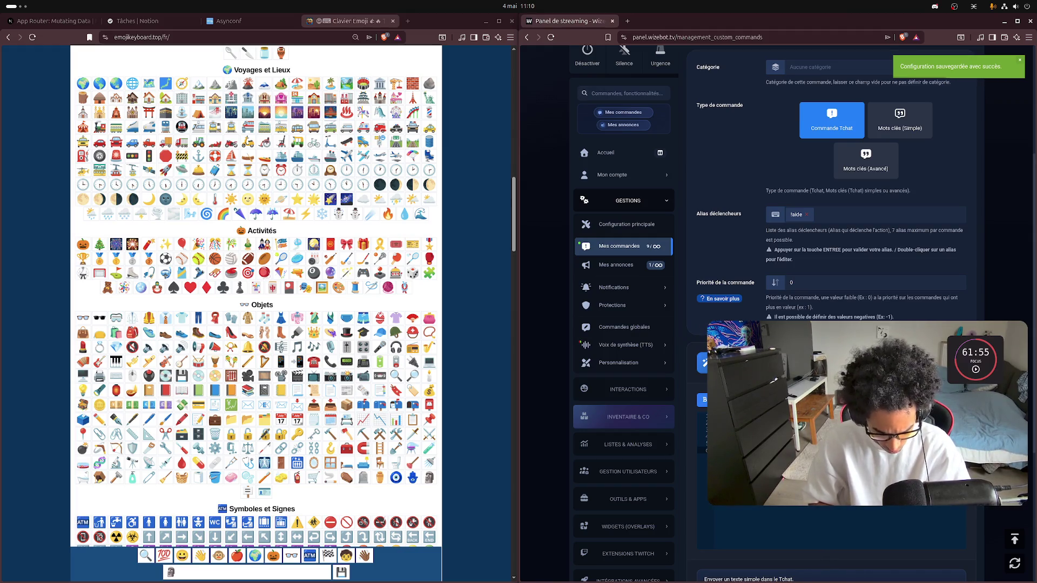
key("ctrl+s")
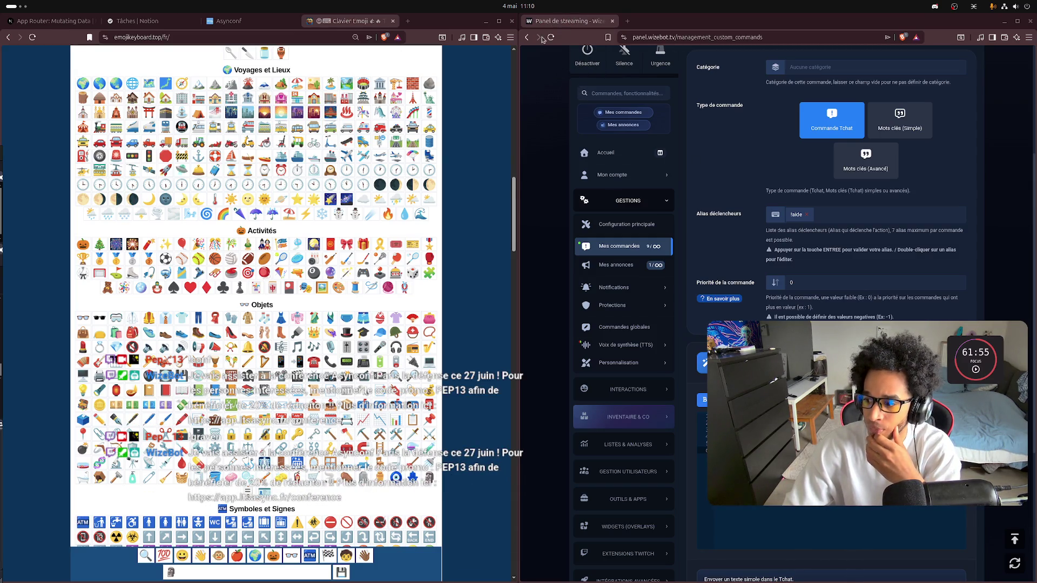
middle_click(561, 23)
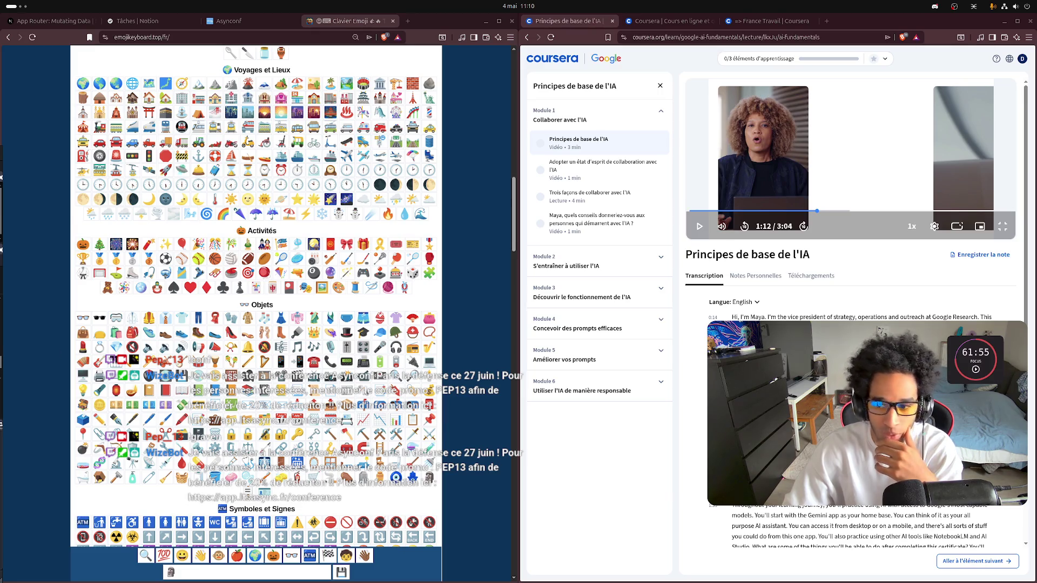
Step: Close the Clavier Emoji tab so the Asyncconf conference page shows
key("ctrl+w")
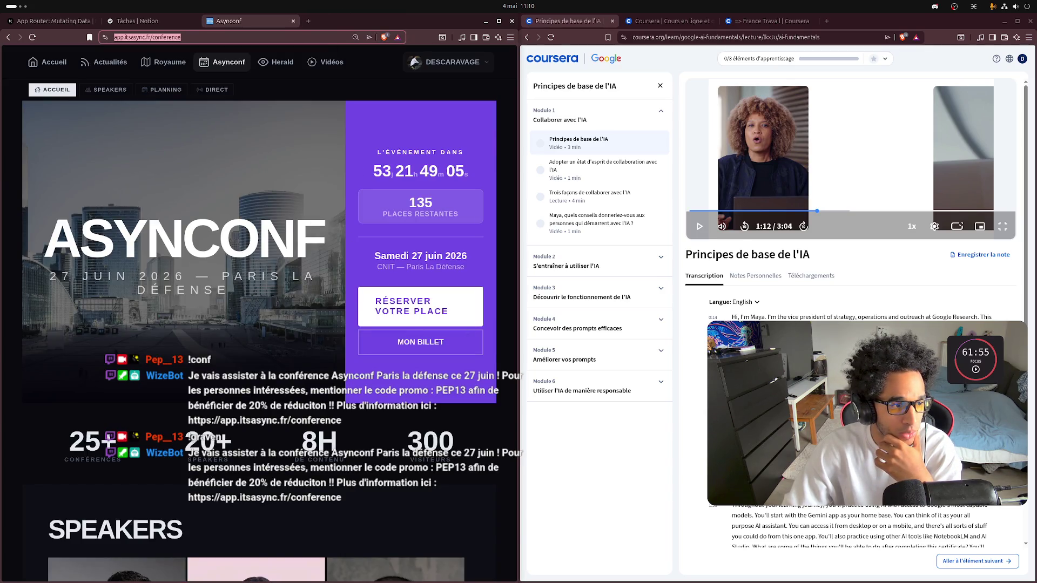
key("Escape")
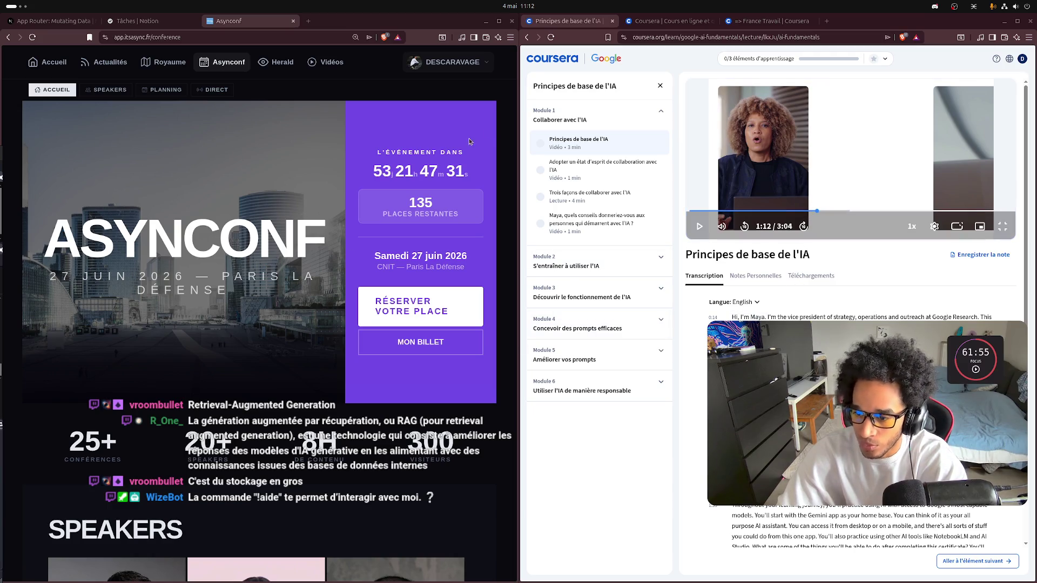
Step: Check off Wizebot - Promo Graven and move it below Live Mk Hebdo
left_click(132, 21)
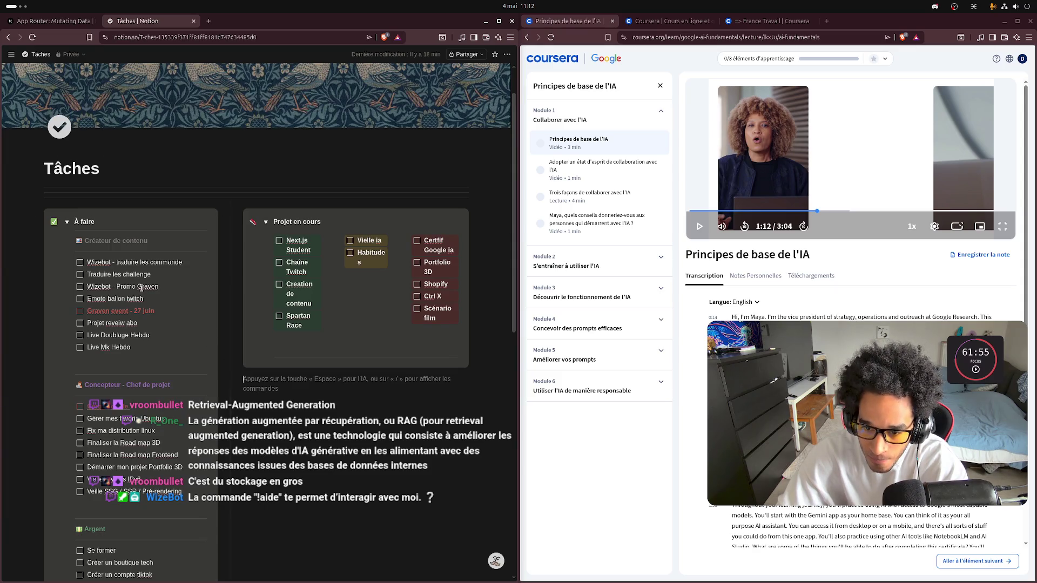
left_click(80, 287)
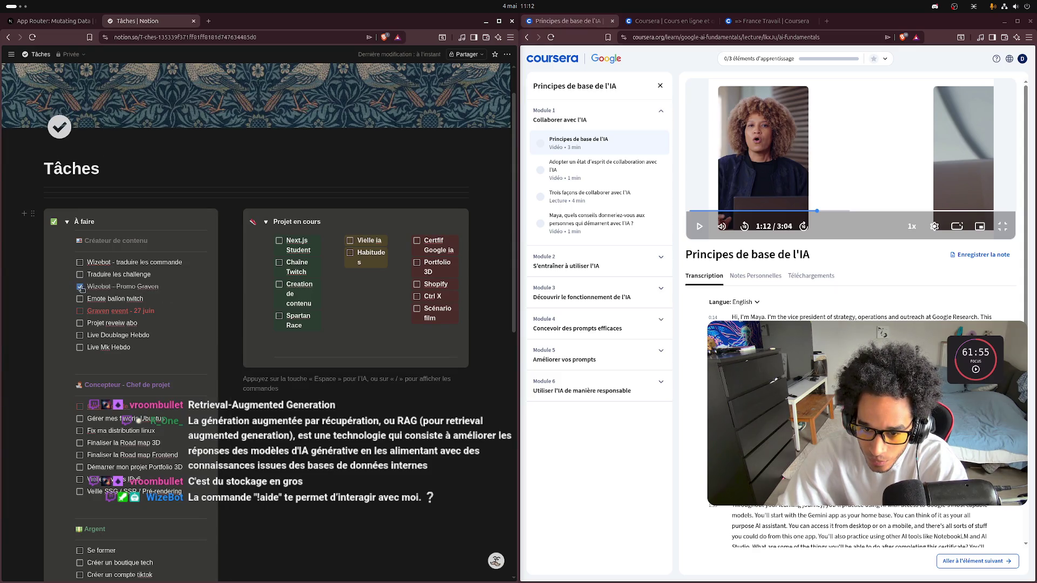
left_click_drag(80, 294, 79, 352)
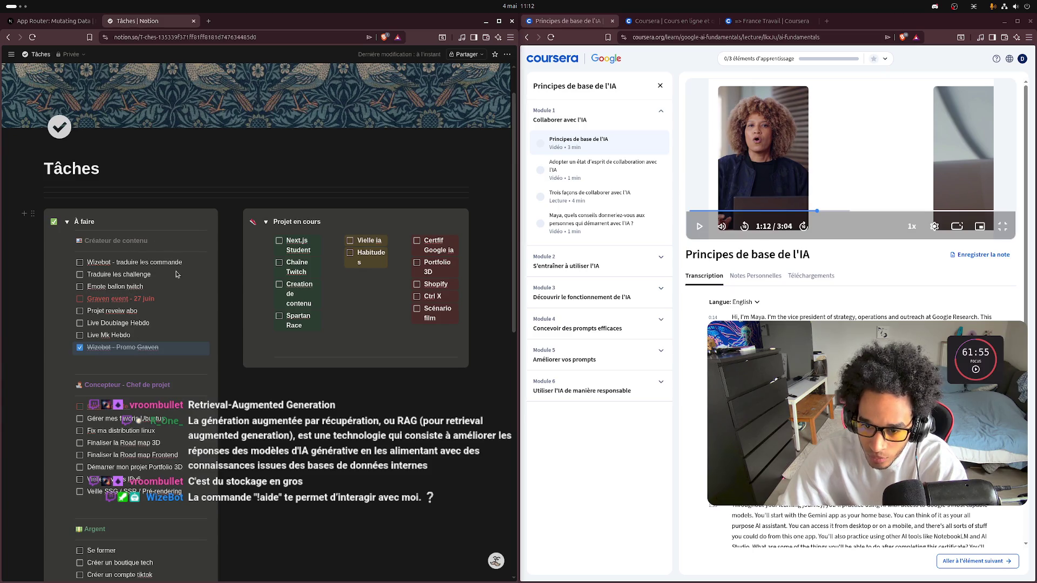
left_click(213, 246)
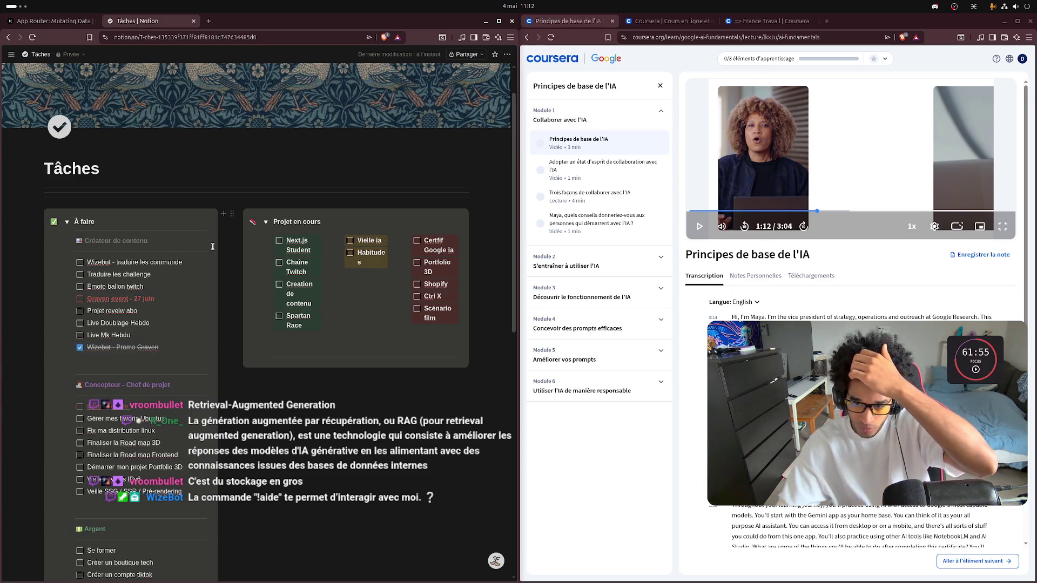
Step: Add the to-do 'Bandeau promotion d'événement' and narrow the À faire column
key("Return")
type("B")
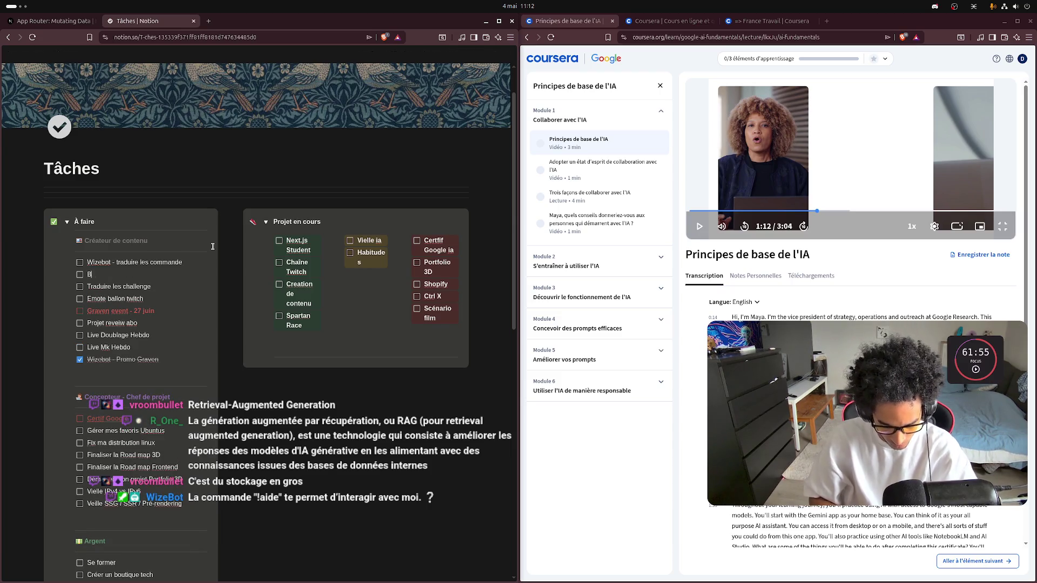
type("au ")
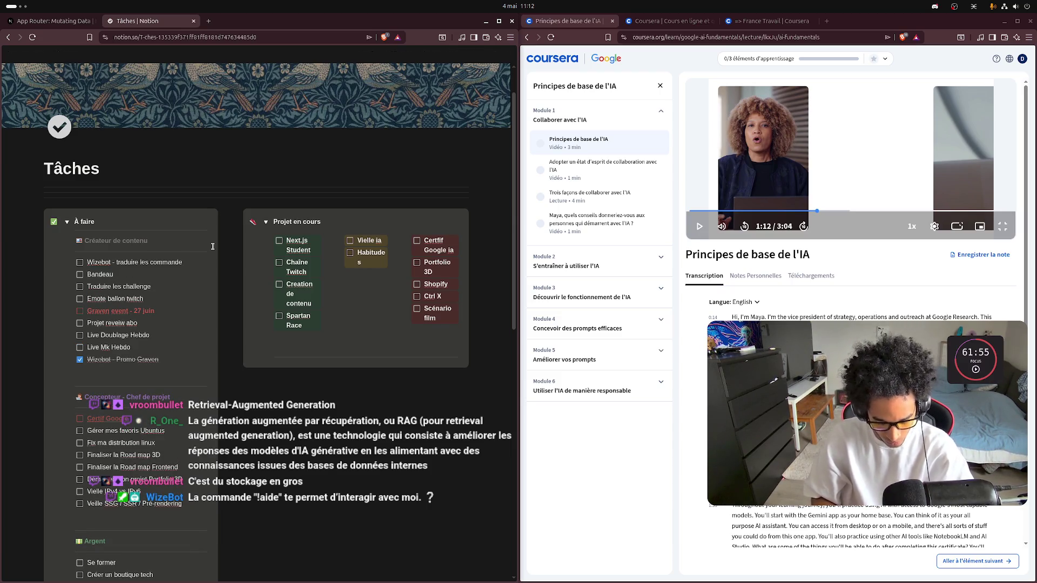
type("promot")
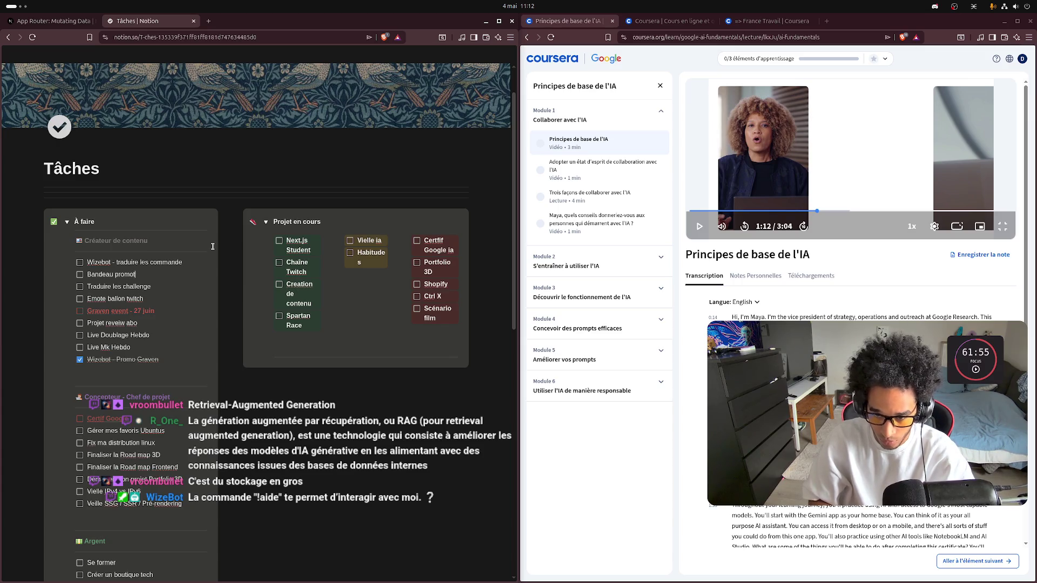
type("ion d'")
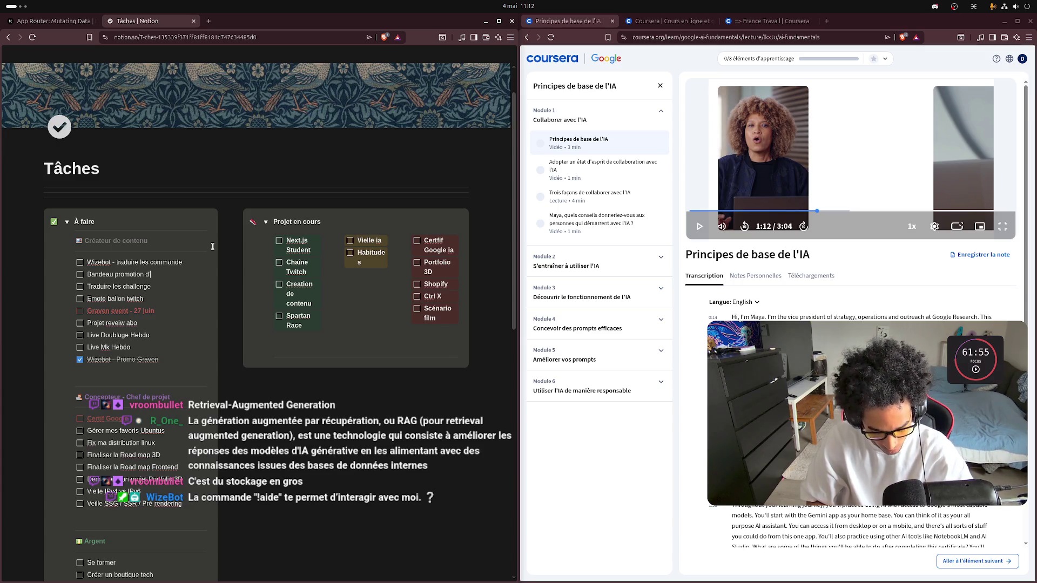
type("évene")
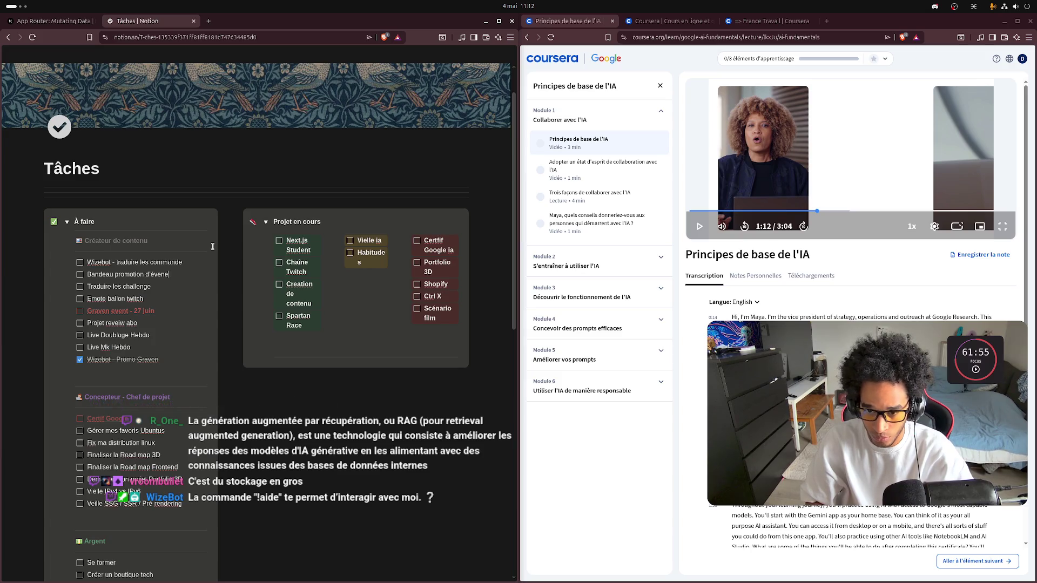
type("nement")
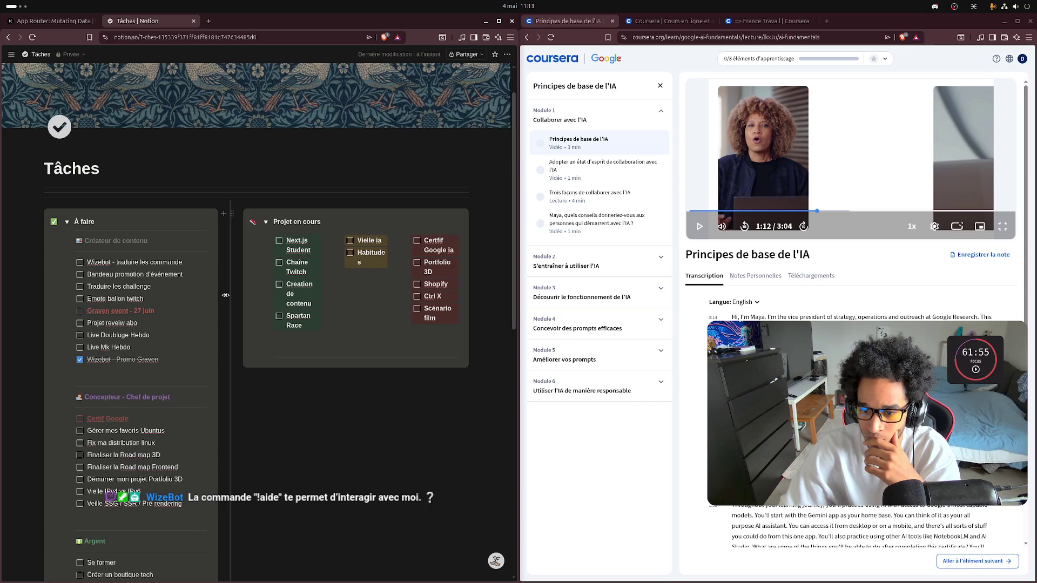
left_click_drag(217, 294, 202, 293)
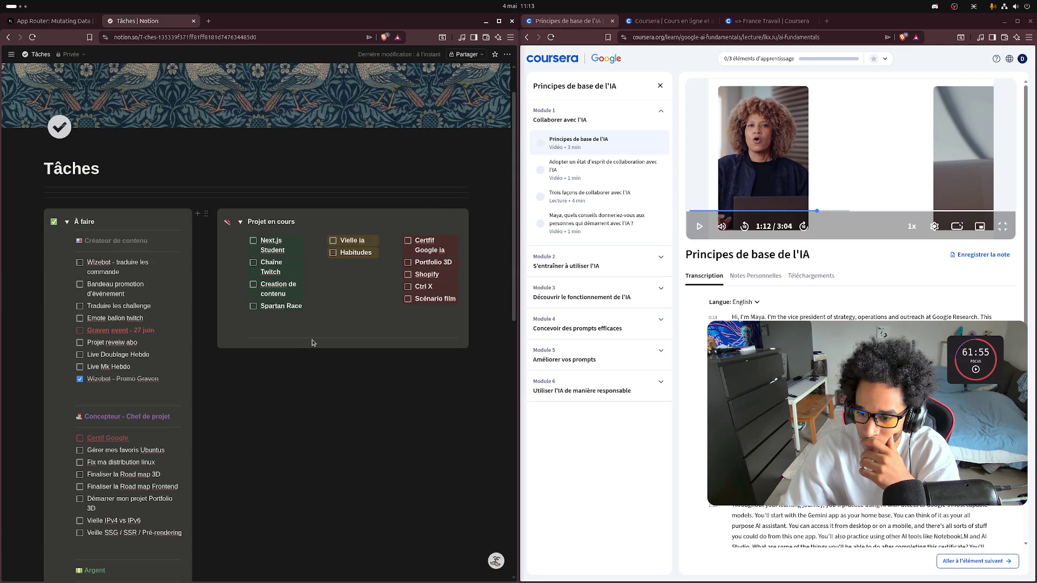
Step: Move the Certif Google ia card into the first Projet en cours column
left_click(241, 222)
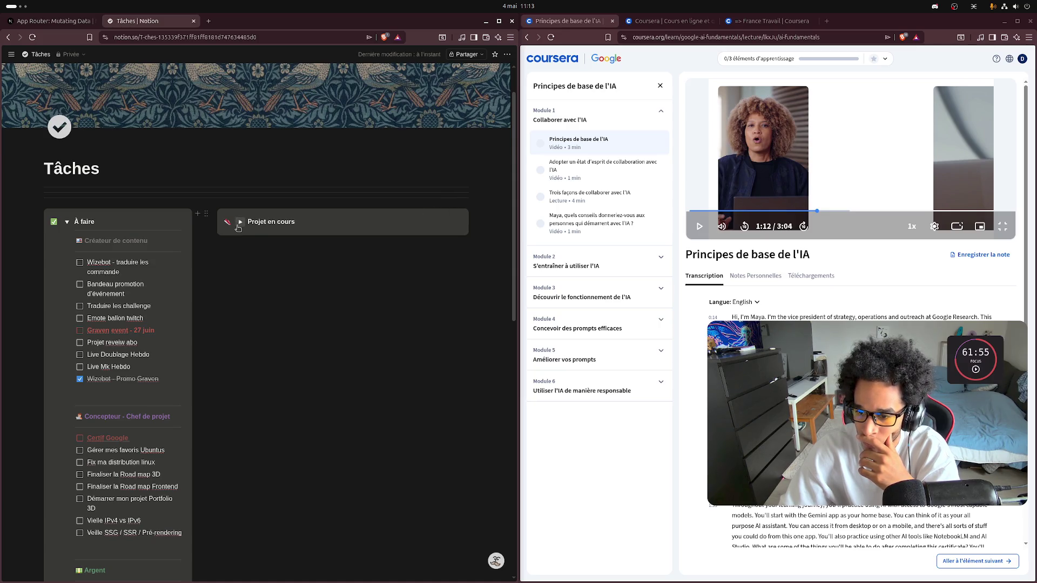
left_click(240, 222)
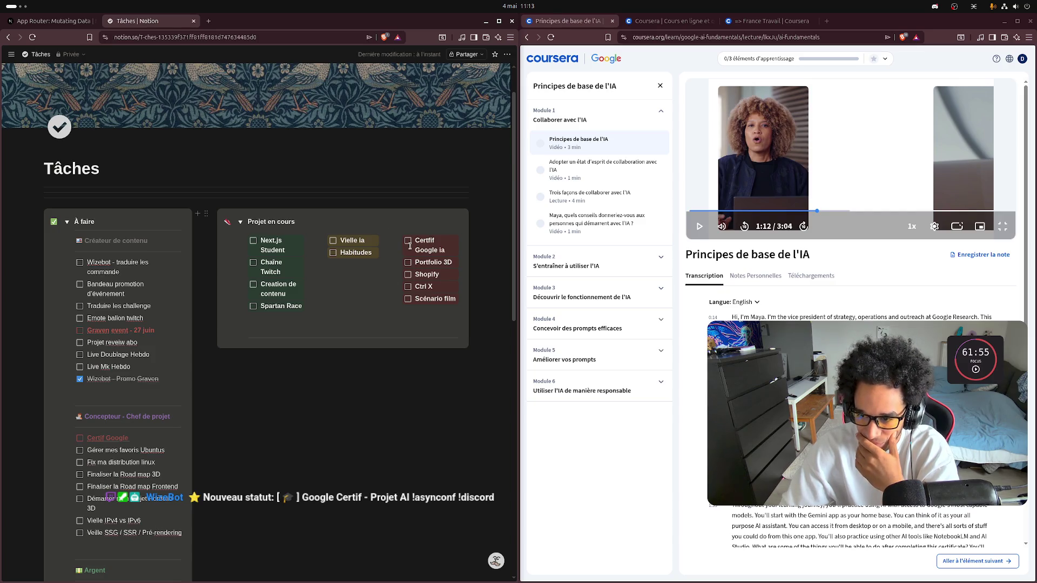
left_click_drag(409, 241, 271, 323)
right_click(282, 323)
key("Escape")
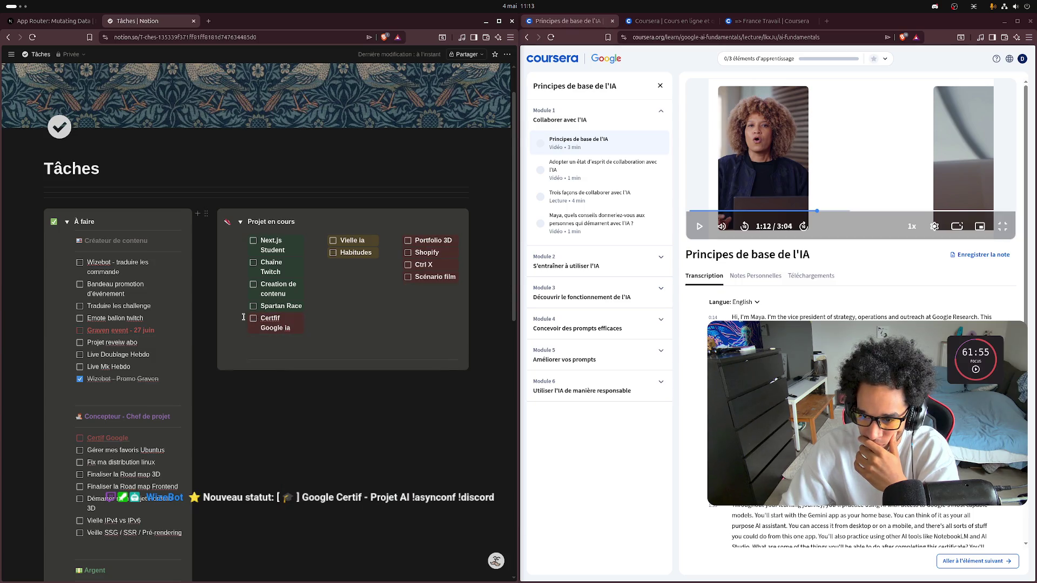
Step: Set Certif Google ia to the default background, then show the Notion sidebar
double_click(287, 328)
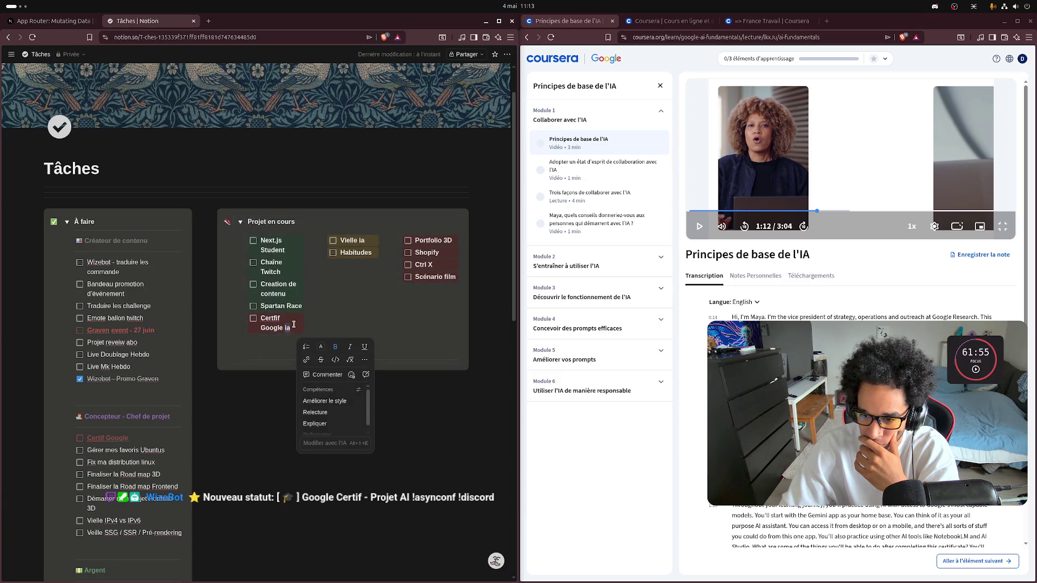
left_click(364, 359)
mouse_move(408, 411)
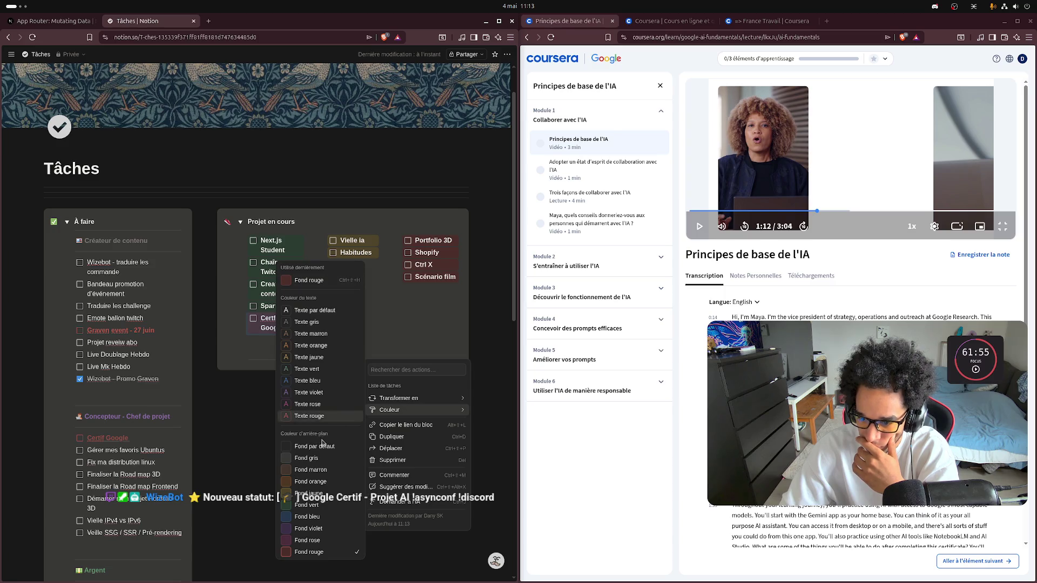
left_click(311, 511)
left_click(289, 428)
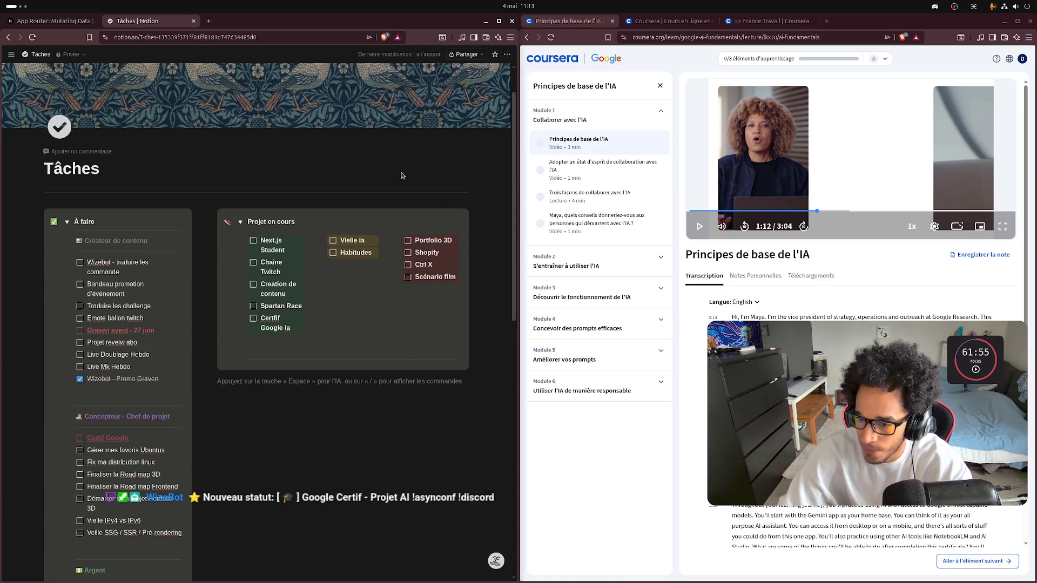
left_click(10, 54)
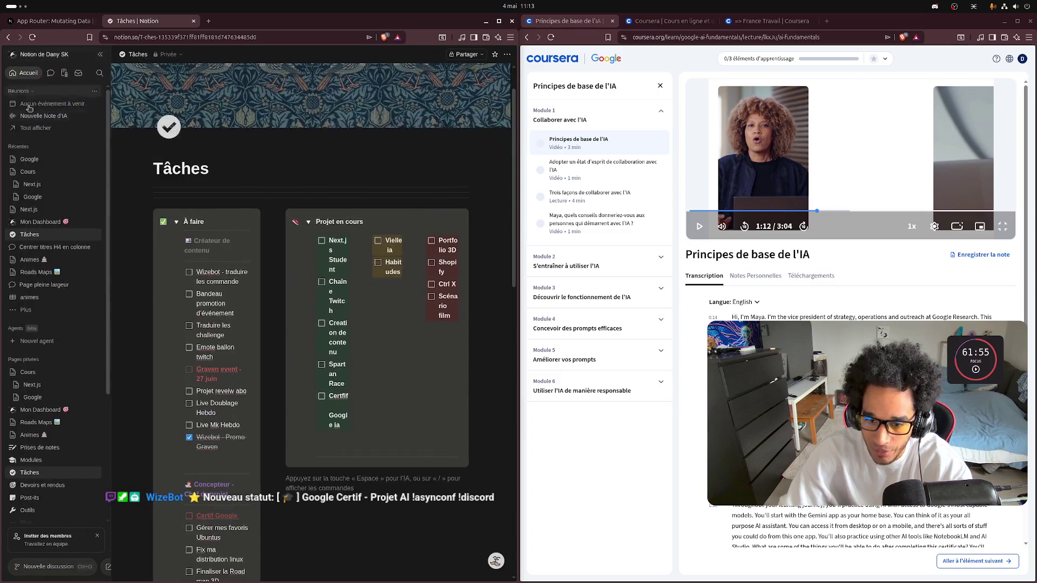
Step: Bookmark the France Travail program page in Coursera
left_click(31, 398)
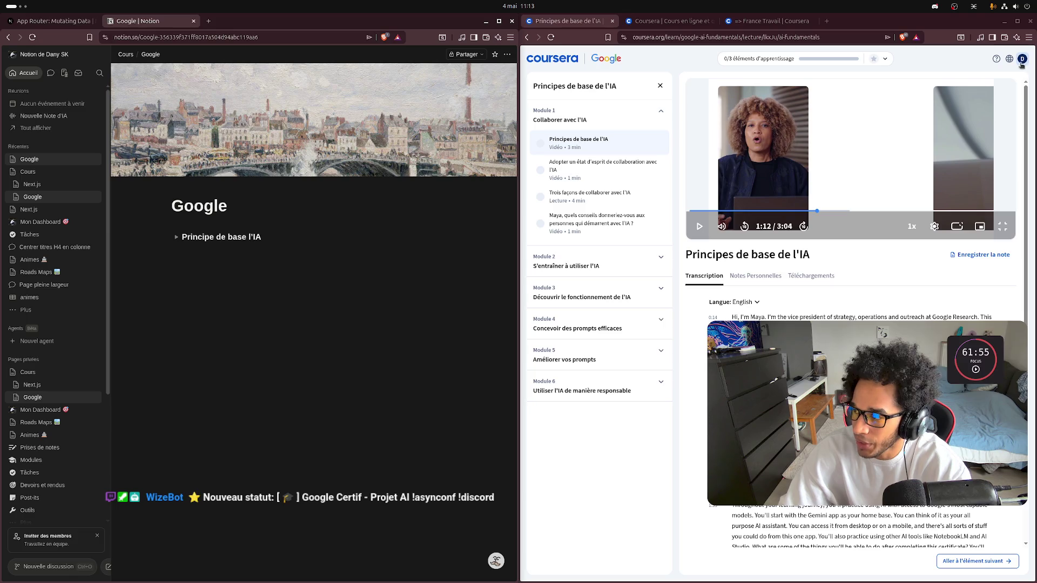
left_click(664, 21)
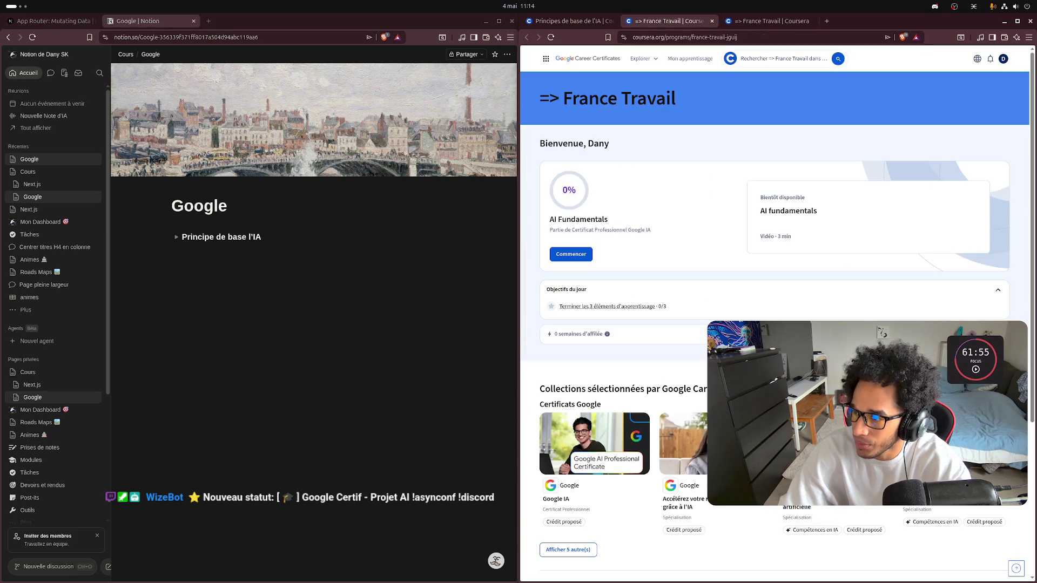
key("super")
key("super")
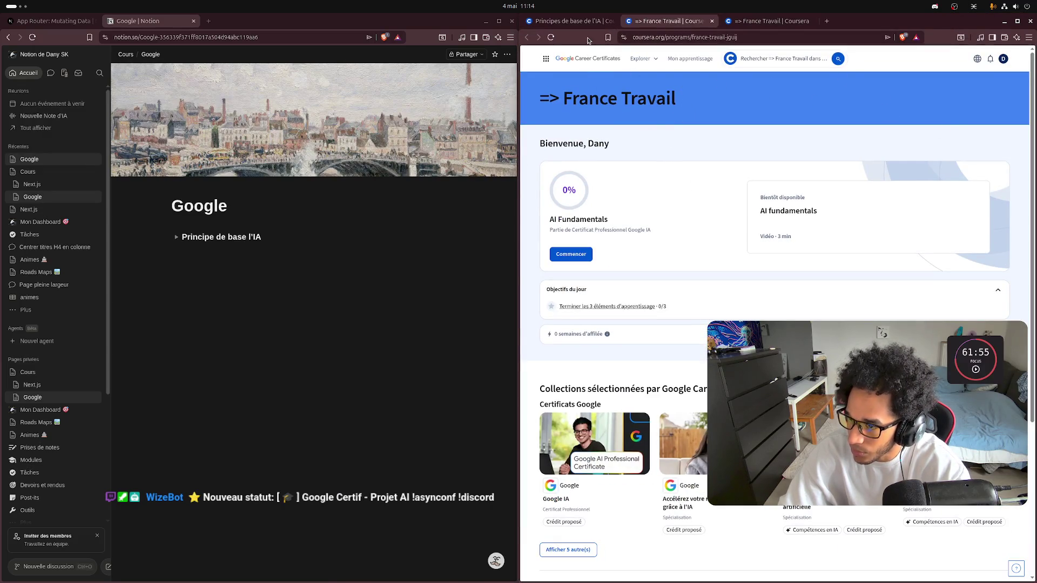
left_click(608, 37)
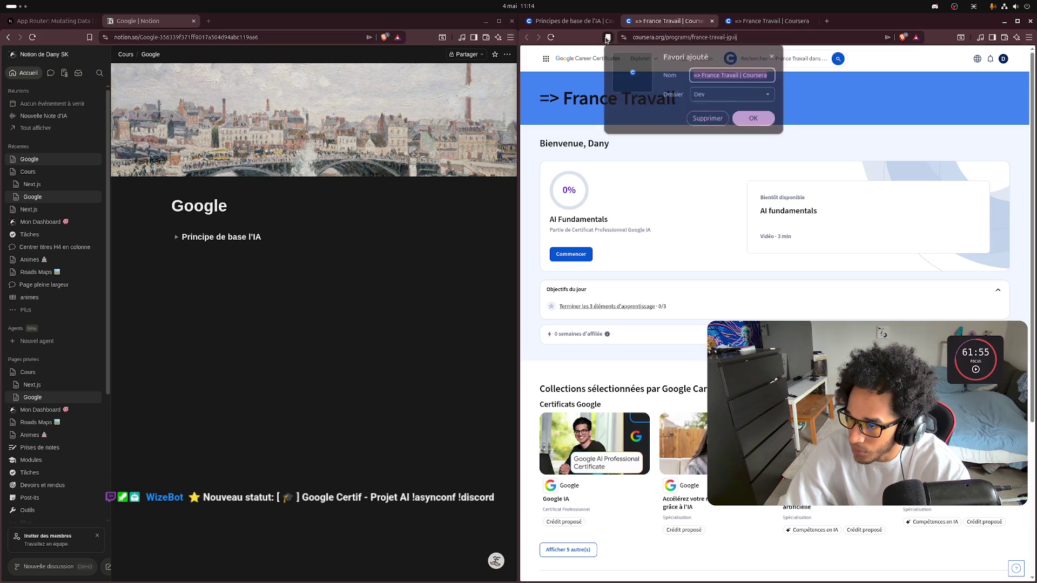
left_click(759, 119)
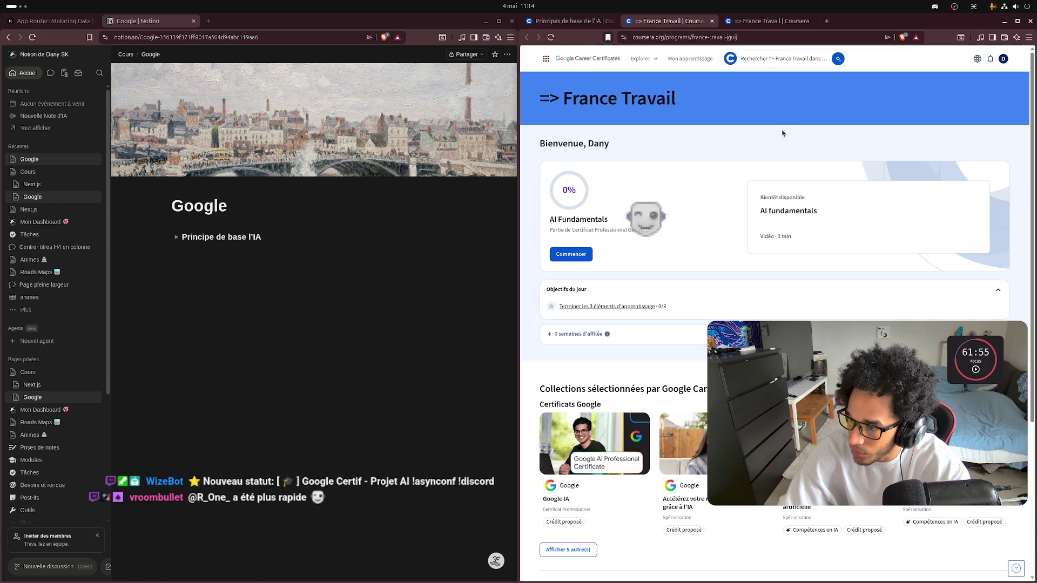
Step: Open Coursera's 'Principes de base de l'IA' lesson beside Notion's Google page
left_click(755, 40)
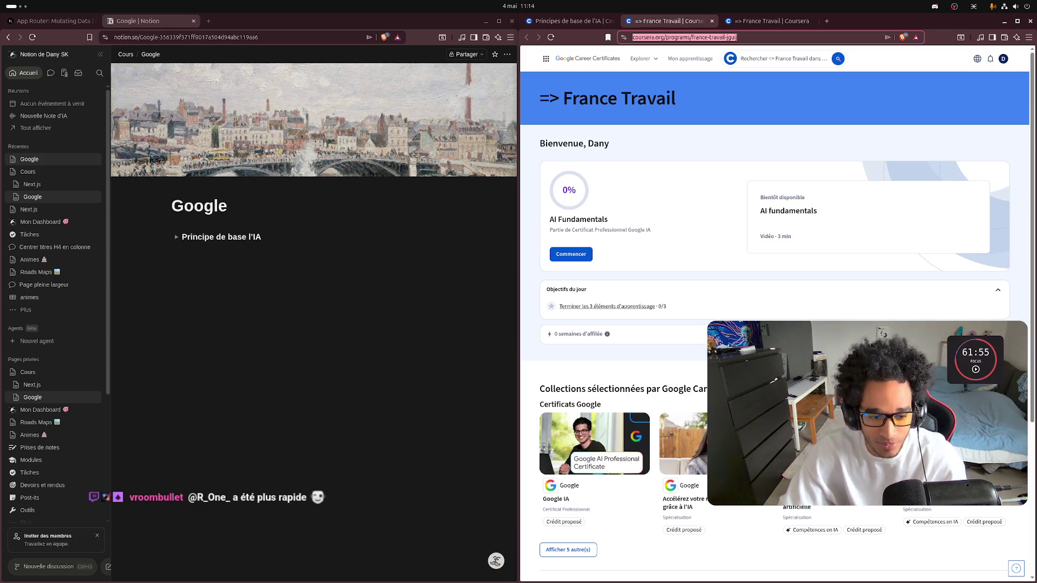
left_click(974, 375)
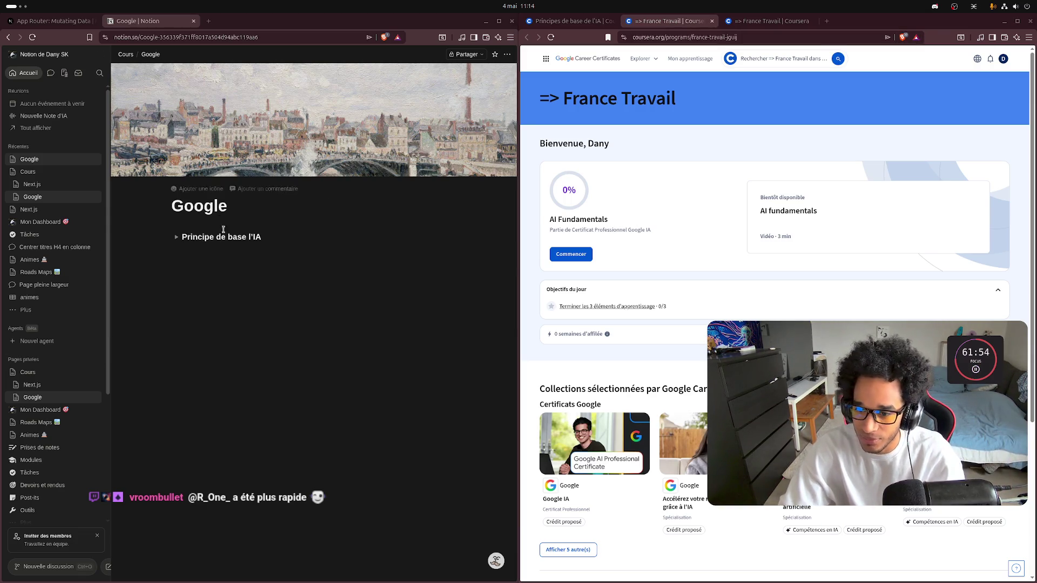
left_click(338, 207)
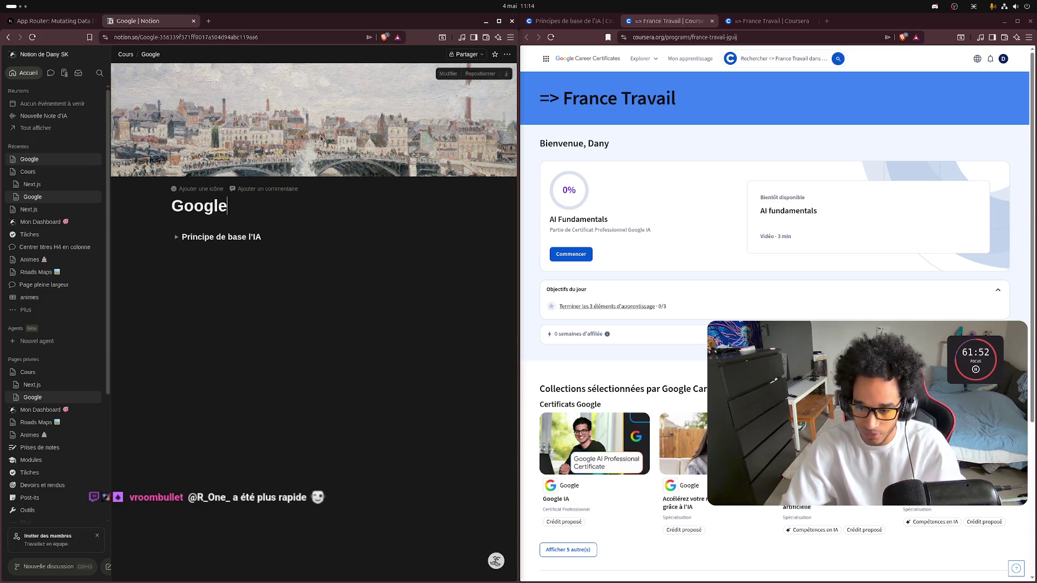
key("ctrl+a")
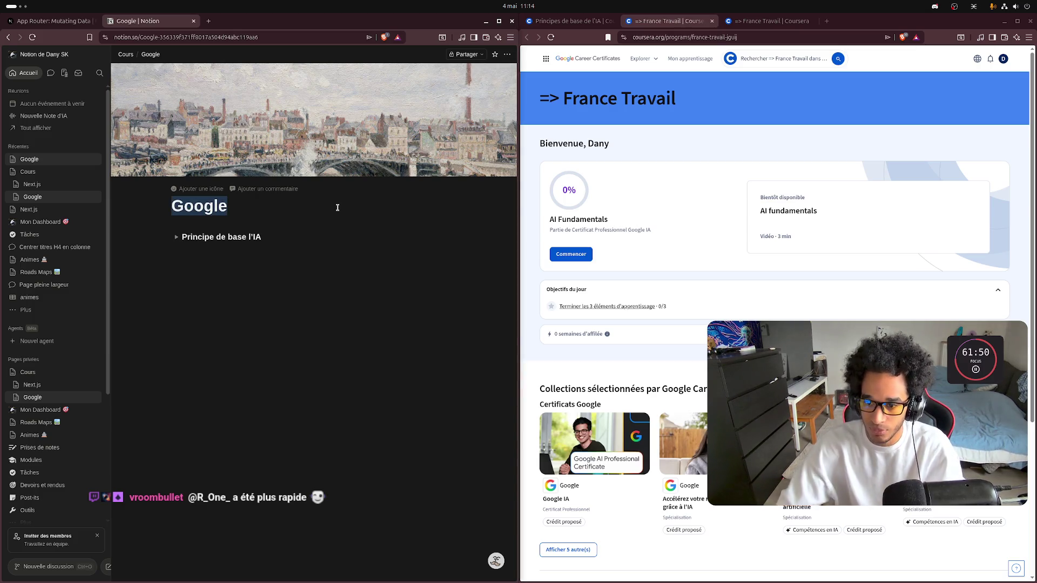
left_click(245, 207)
left_click(249, 215)
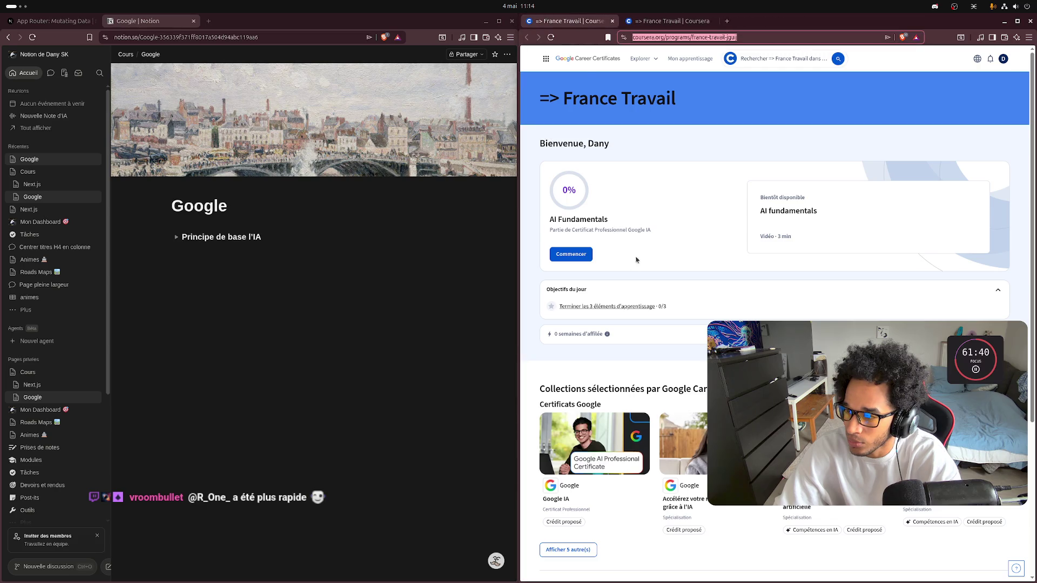
left_click(570, 254)
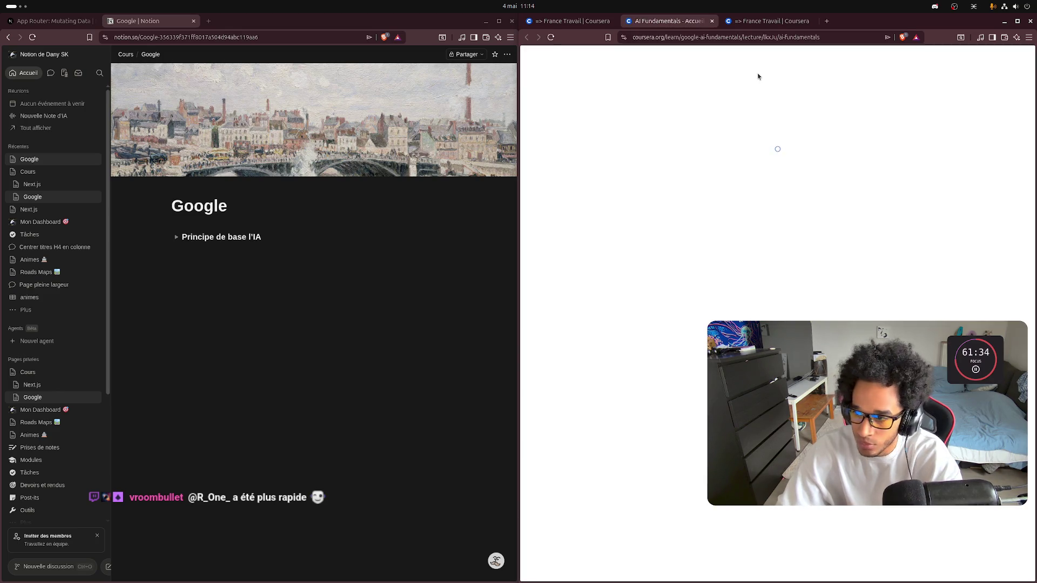
Step: Link the 'Principe de base l'IA' heading to the copied Coursera lesson URL, then expand it with an empty line inside
left_click(843, 39)
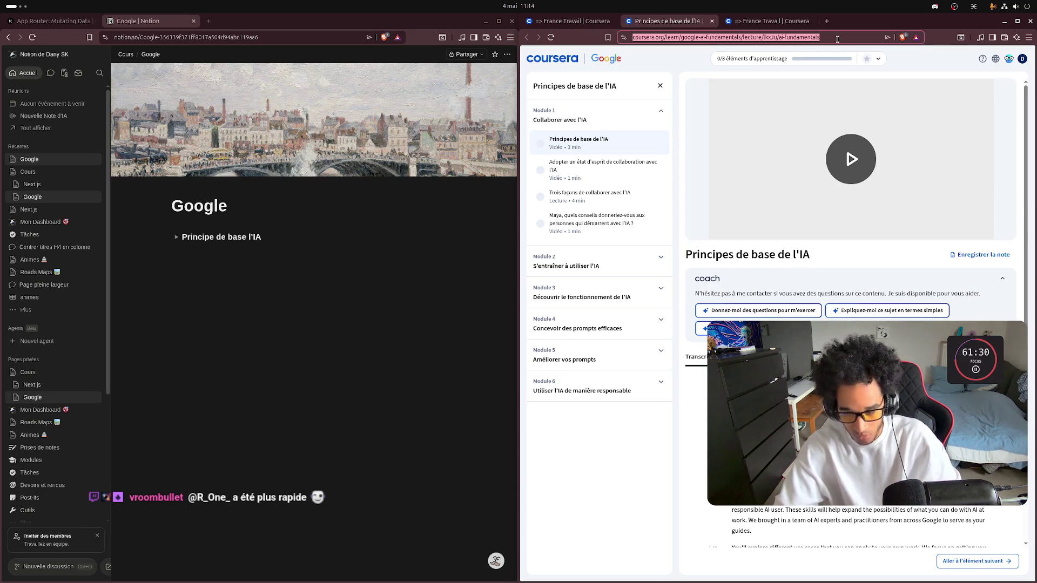
left_click_drag(260, 237, 181, 239)
left_click(277, 269)
type("https://www.coursera.org/learn/google-ai-fundamentals/lecture/lkxJu/ai-fundamentals")
key("Return")
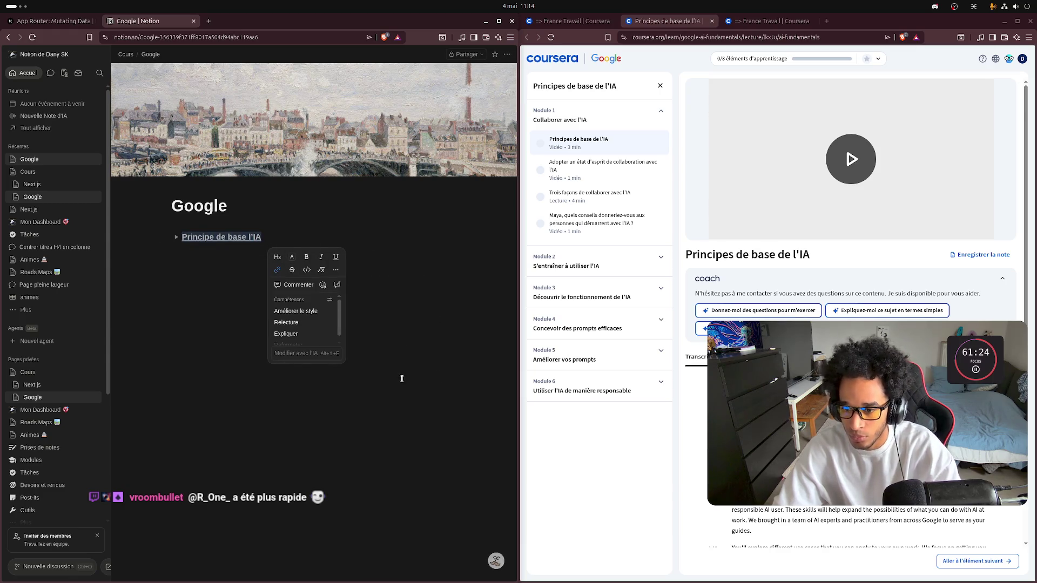
left_click(443, 381)
left_click(176, 237)
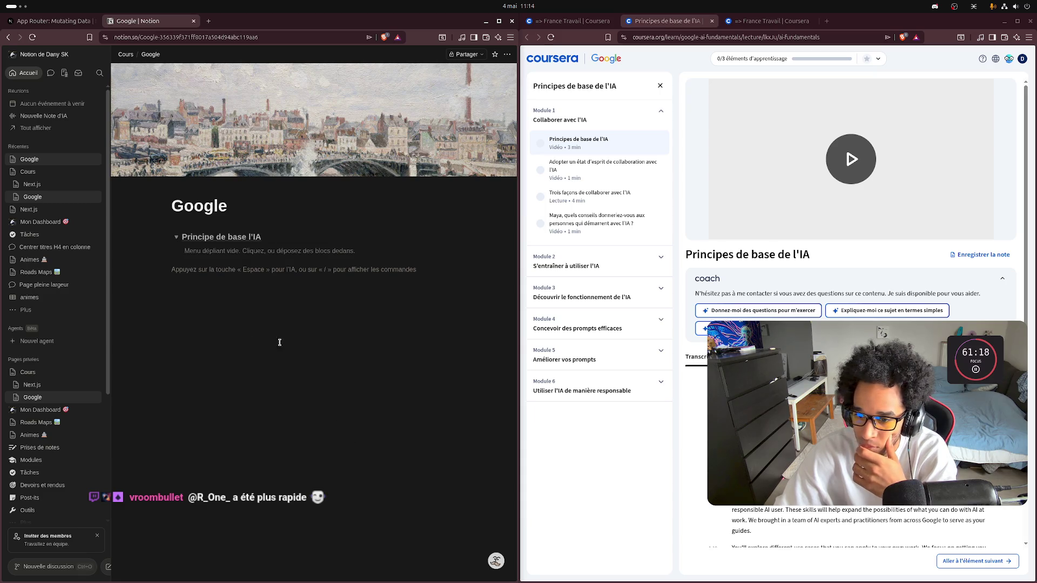
left_click(201, 253)
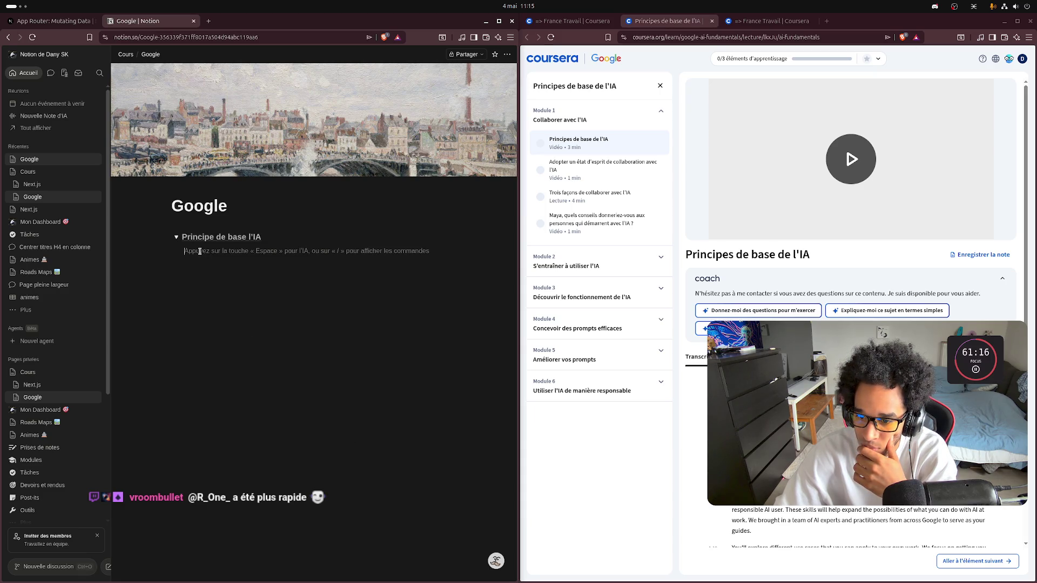
Step: Insert a nested toggle block inside the 'Principe de base l'IA' toggle
type("/me")
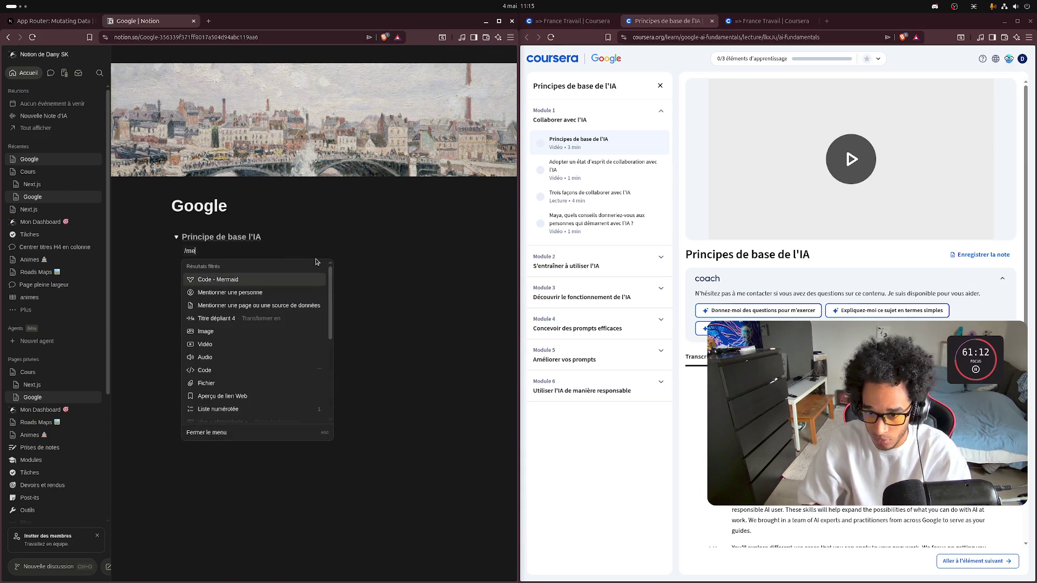
type("n")
key("BackSpace")
key("BackSpace")
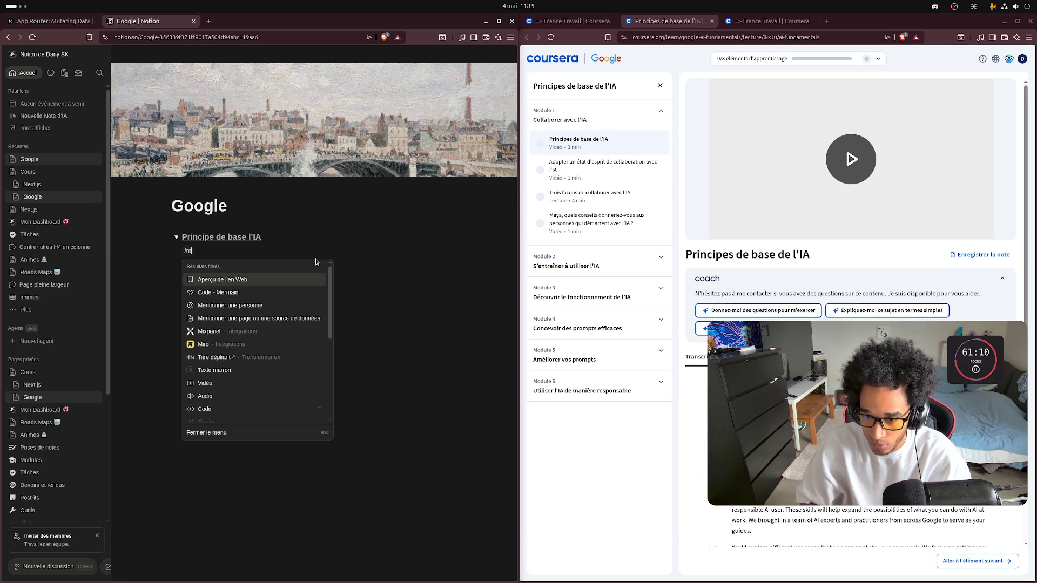
key("BackSpace")
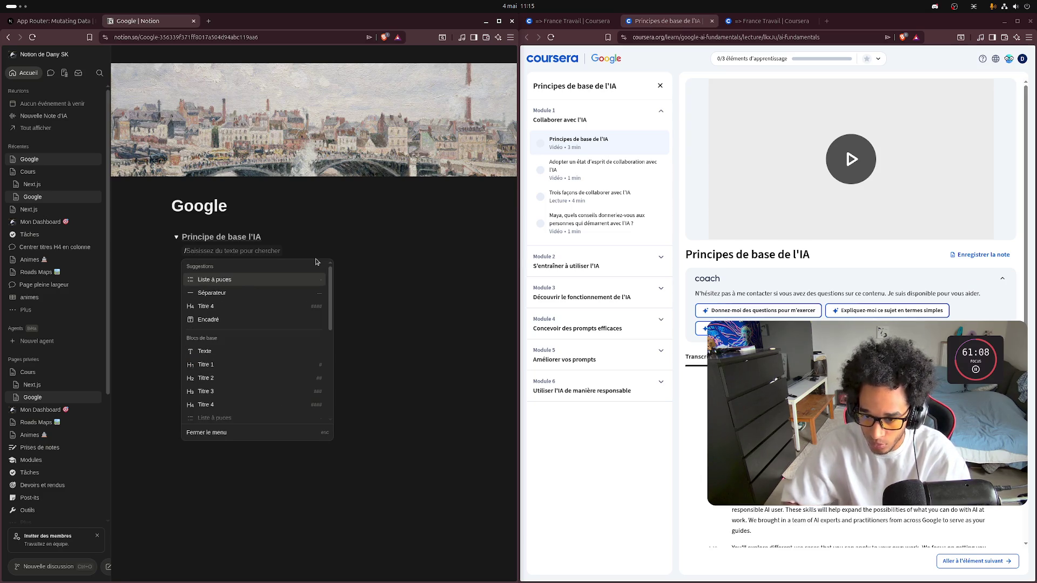
scroll(261, 400, "down", 2)
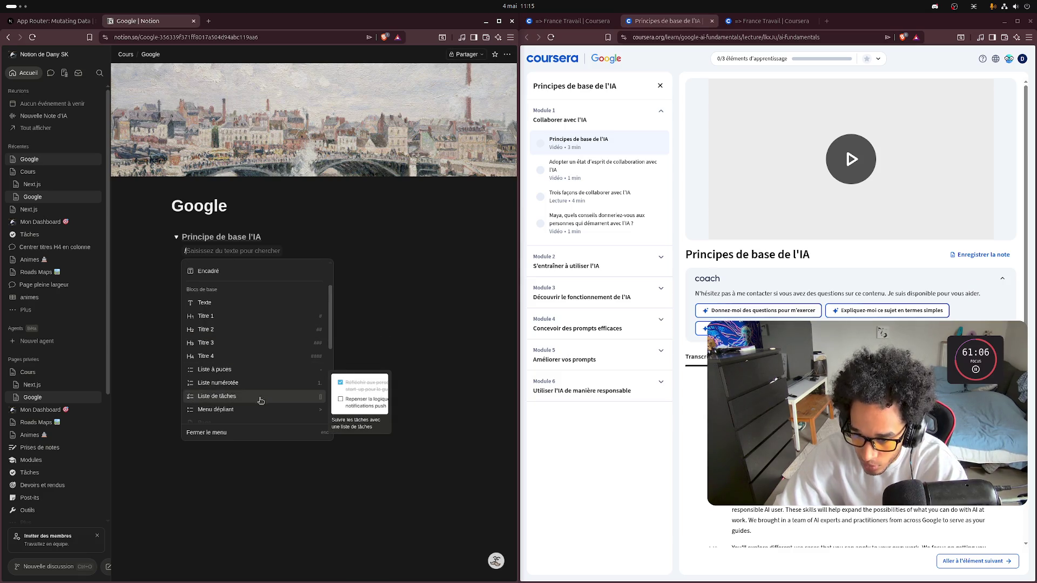
left_click(249, 409)
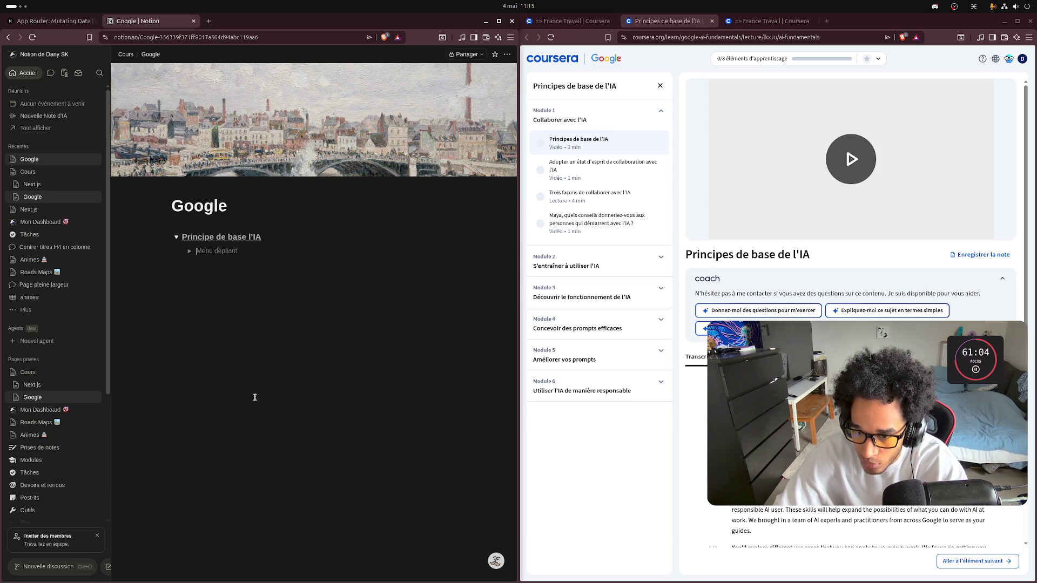
Step: Title the nested toggle 'Module 1 : Collaborer avec l'IA' in bold
type("Modu")
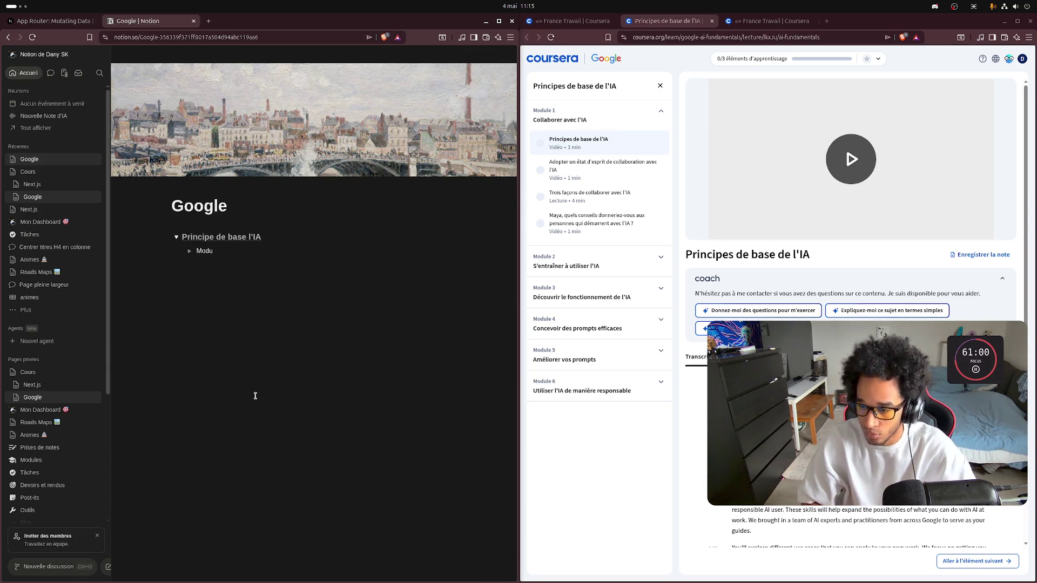
type("le 1")
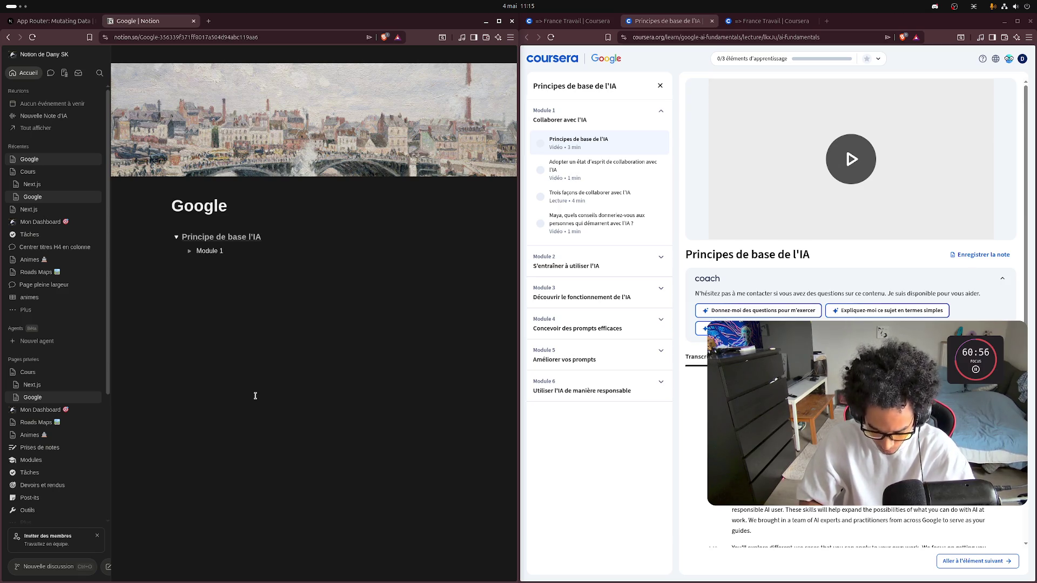
type(" : Co")
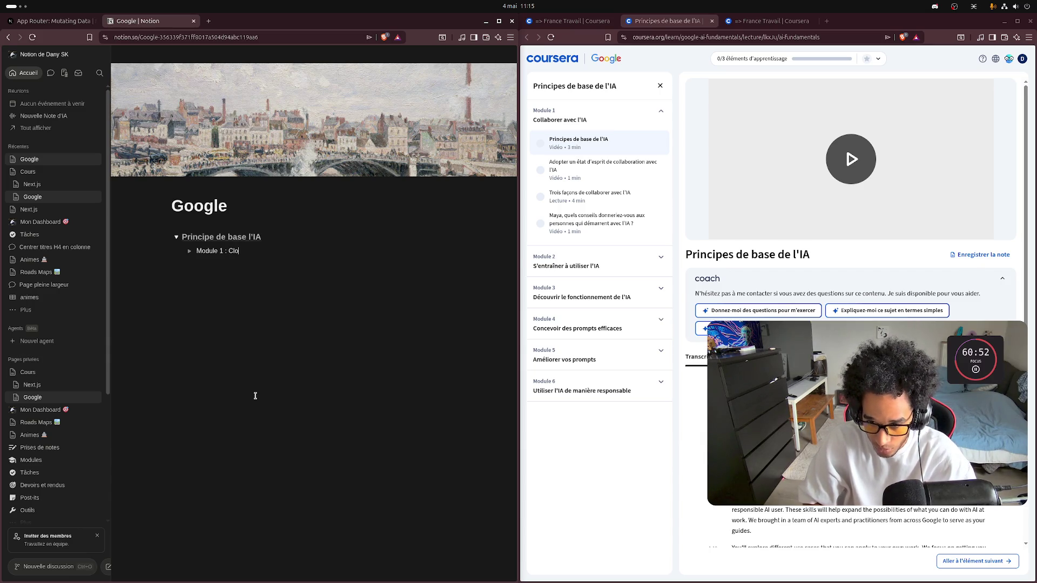
type("llabor")
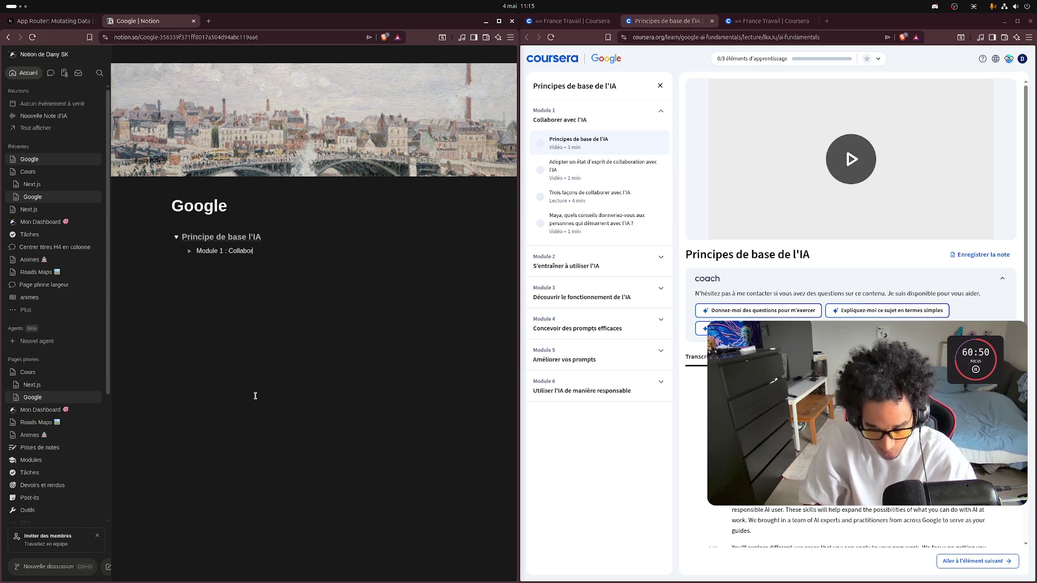
type("er avec l'IA")
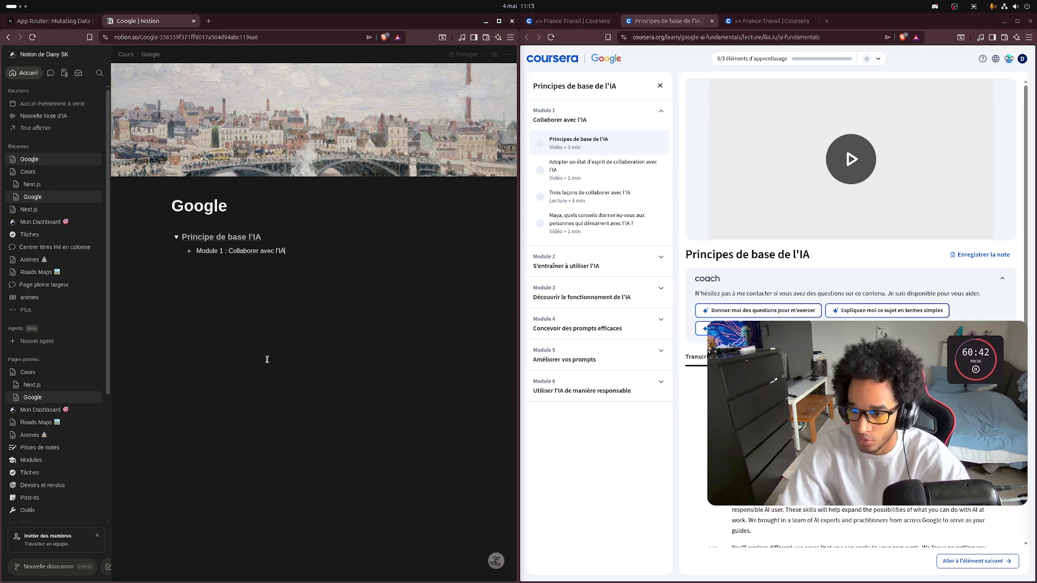
left_click_drag(287, 251, 194, 247)
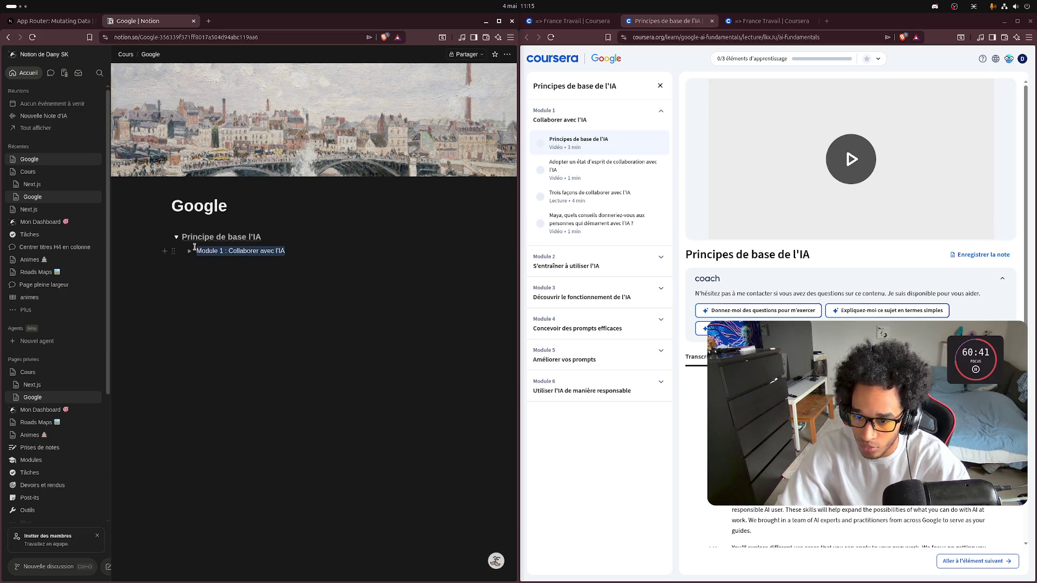
left_click(301, 296)
left_click(253, 390)
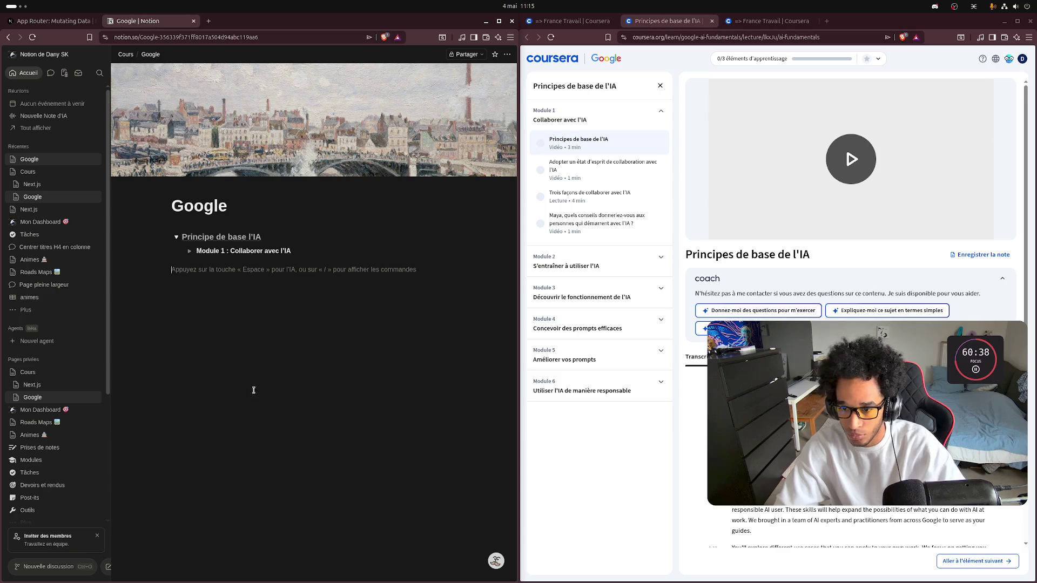
left_click(300, 254)
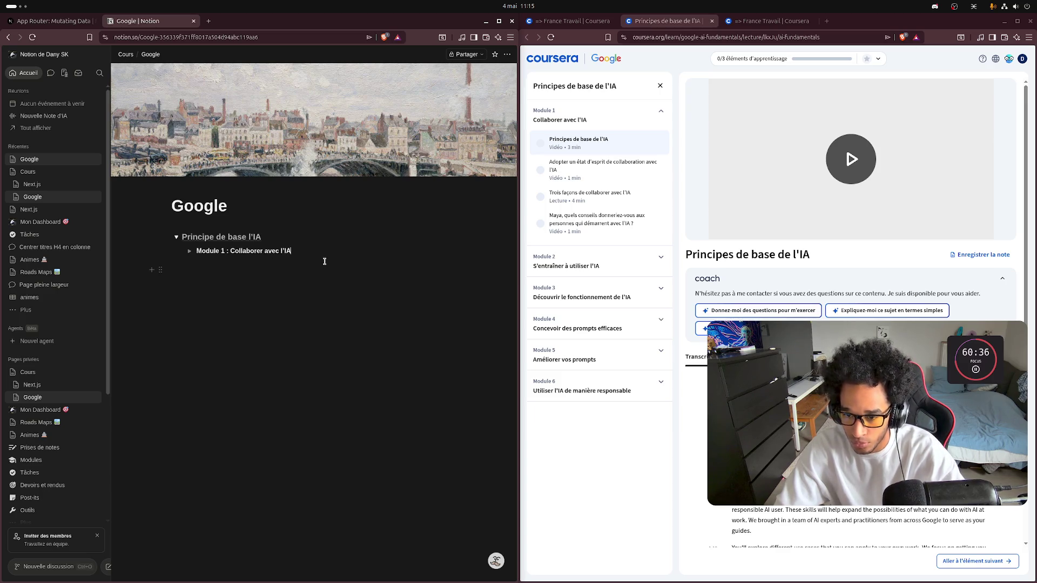
left_click(174, 252)
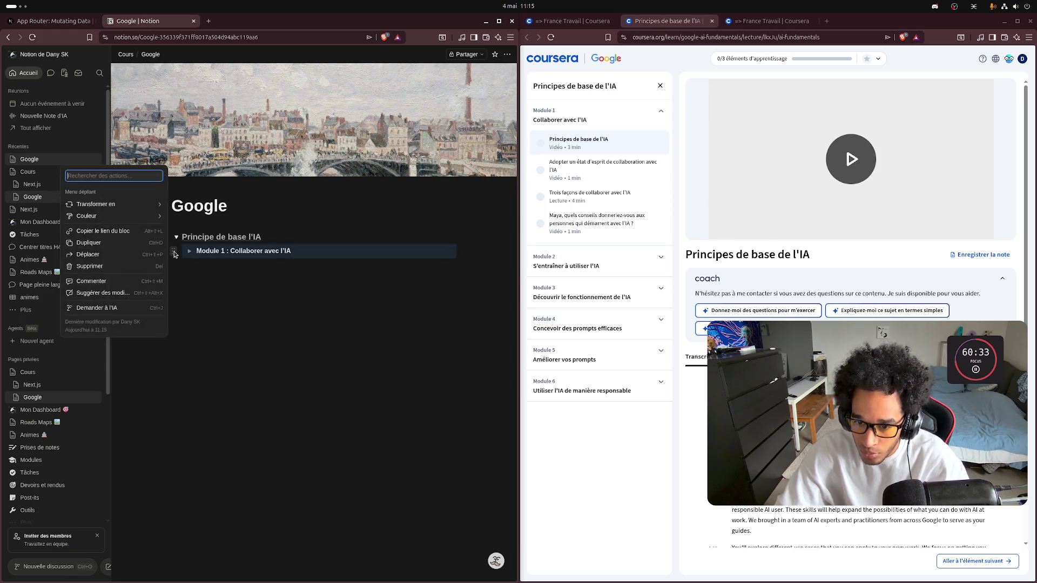
Step: Duplicate the Module 1 toggle row repeatedly until six copies exist
left_click(144, 244)
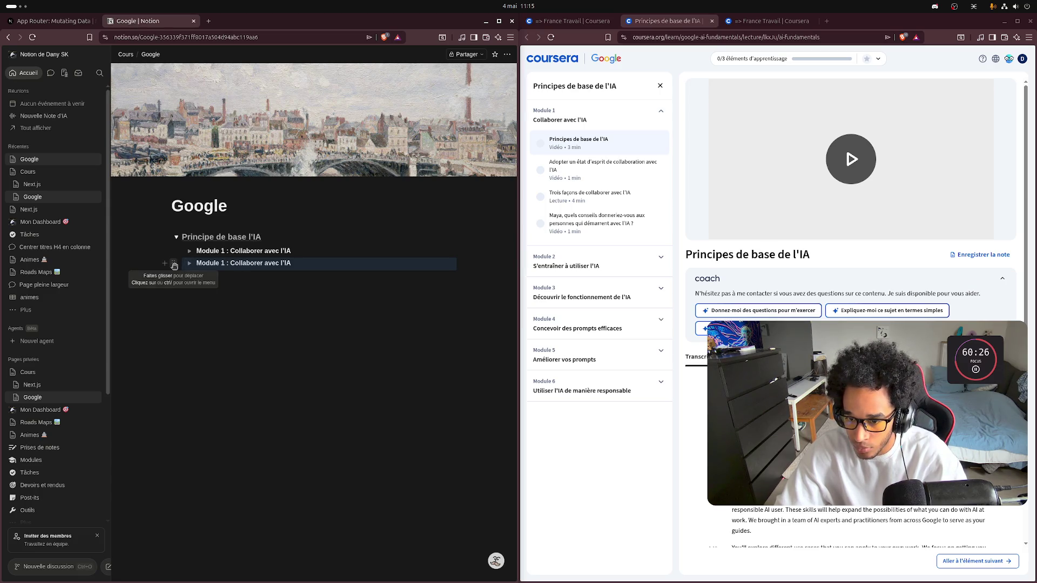
left_click(173, 264)
left_click(135, 256)
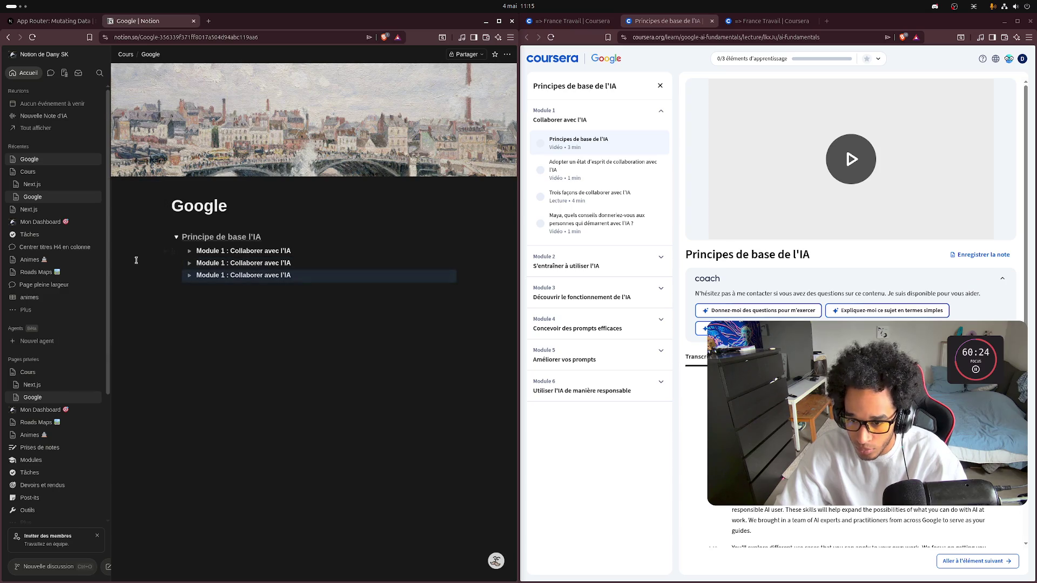
left_click(173, 276)
left_click(89, 267)
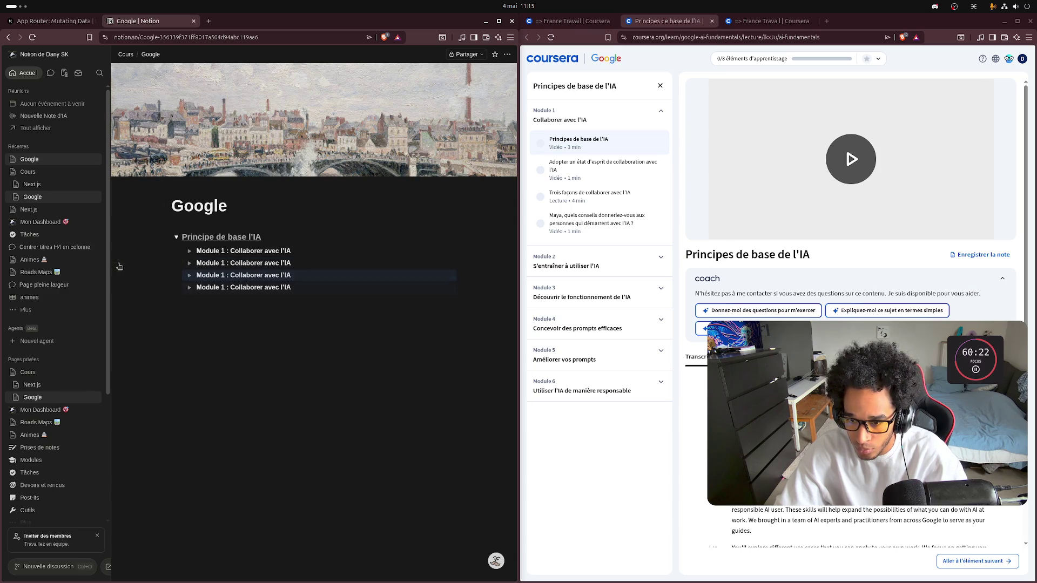
left_click(173, 287)
left_click(108, 279)
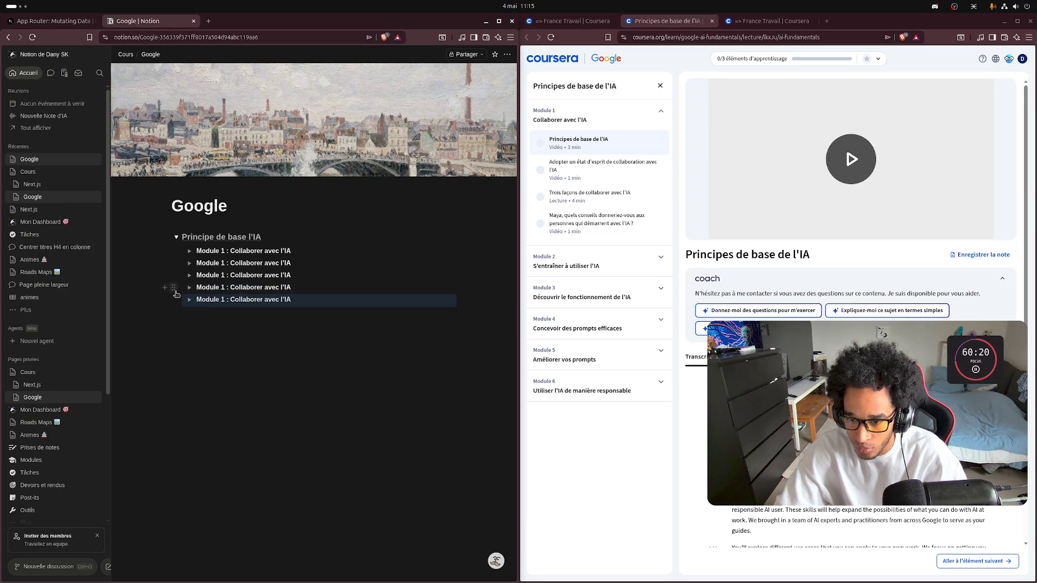
left_click(174, 299)
left_click(106, 290)
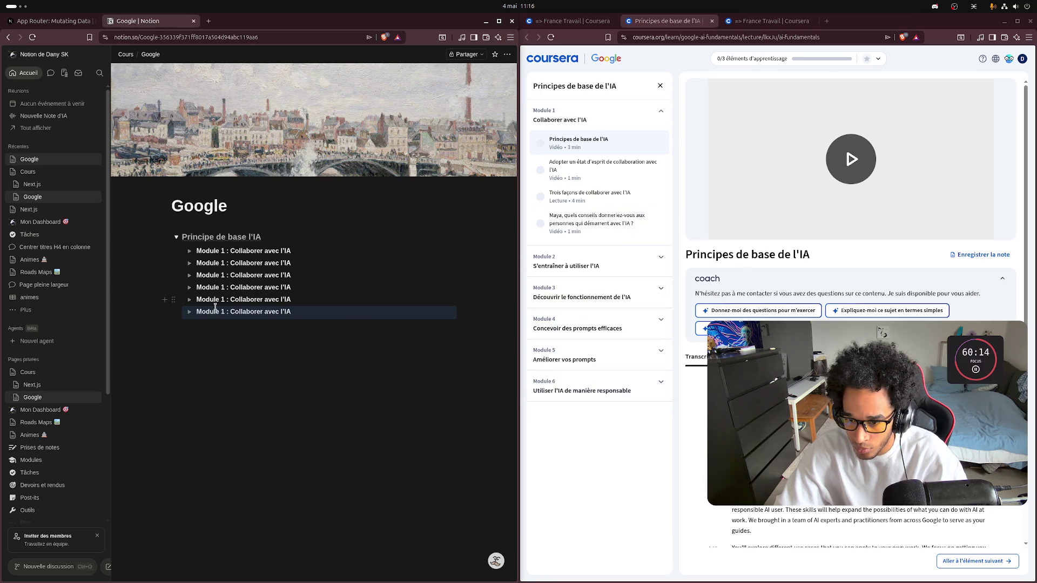
left_click(223, 260)
Step: Change rows two through six to Module 2, 3, 4, 5 and 6
key("BackSpace")
type("2")
key("Down")
key("BackSpace")
type("3")
key("Down")
key("BackSpace")
type("4")
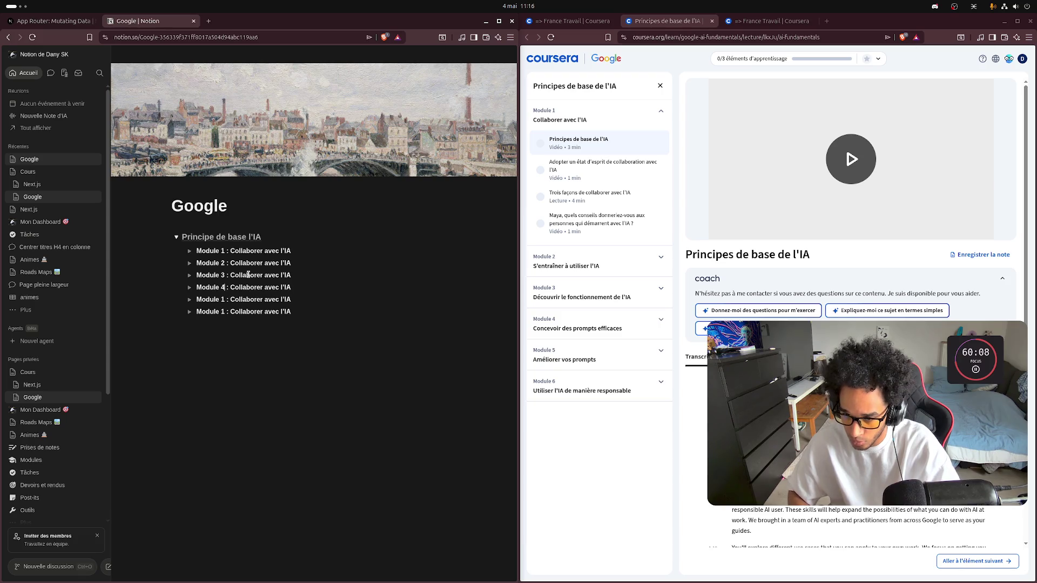
key("Down")
key("BackSpace")
type("5")
key("Down")
key("BackSpace")
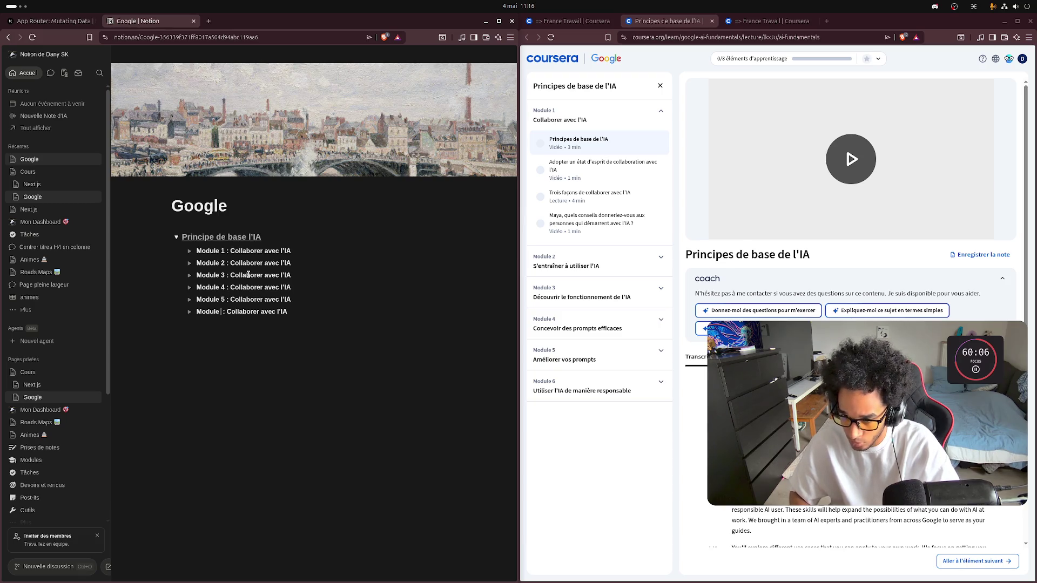
type("6")
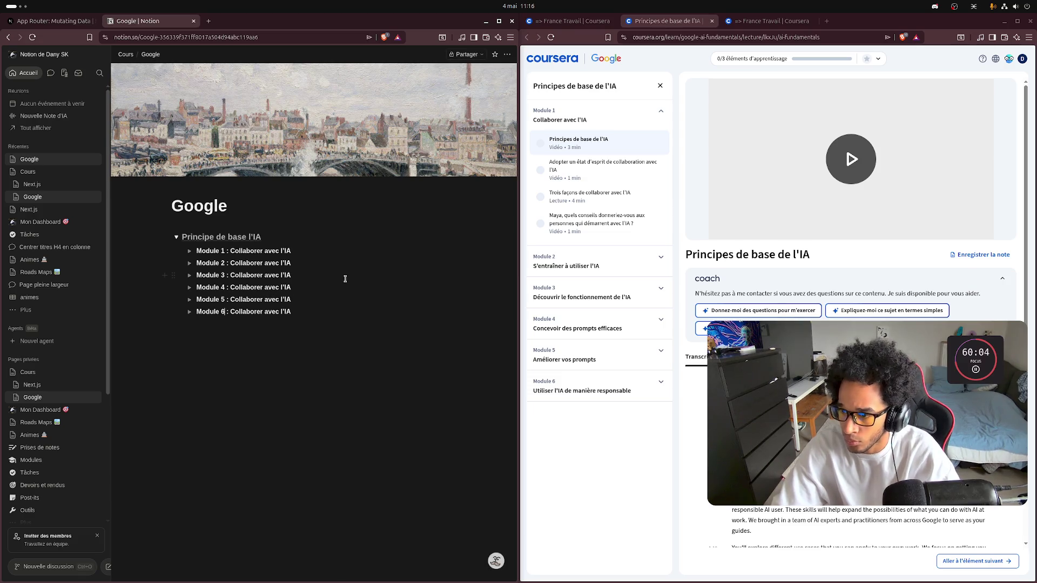
mouse_move(1034, 197)
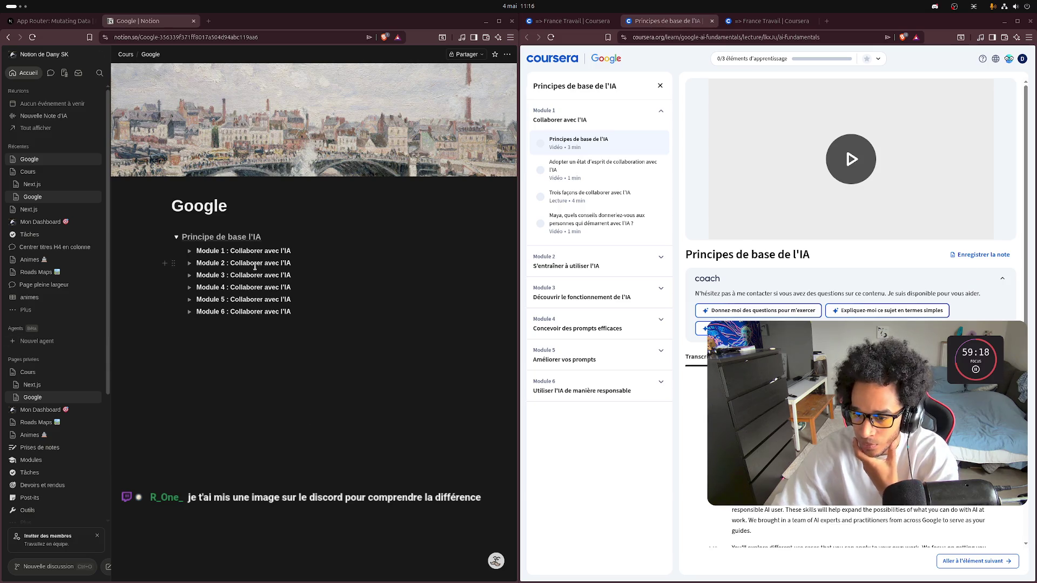
Step: Retitle Modules 2–4: 'S'entraîner à utiliser l'IA', 'Découvrir le fonctionnement de l'IA', 'Concevoir de prompts efficaces'
left_click(297, 261)
key("ctrl+BackSpace")
key("ctrl+BackSpace")
key("ctrl+BackSpace")
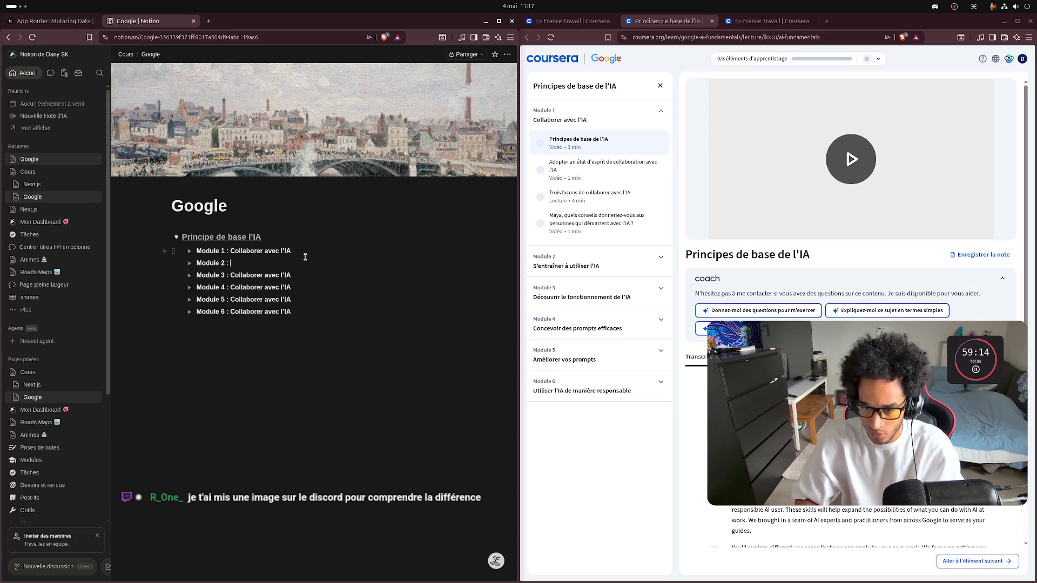
type("S'entr")
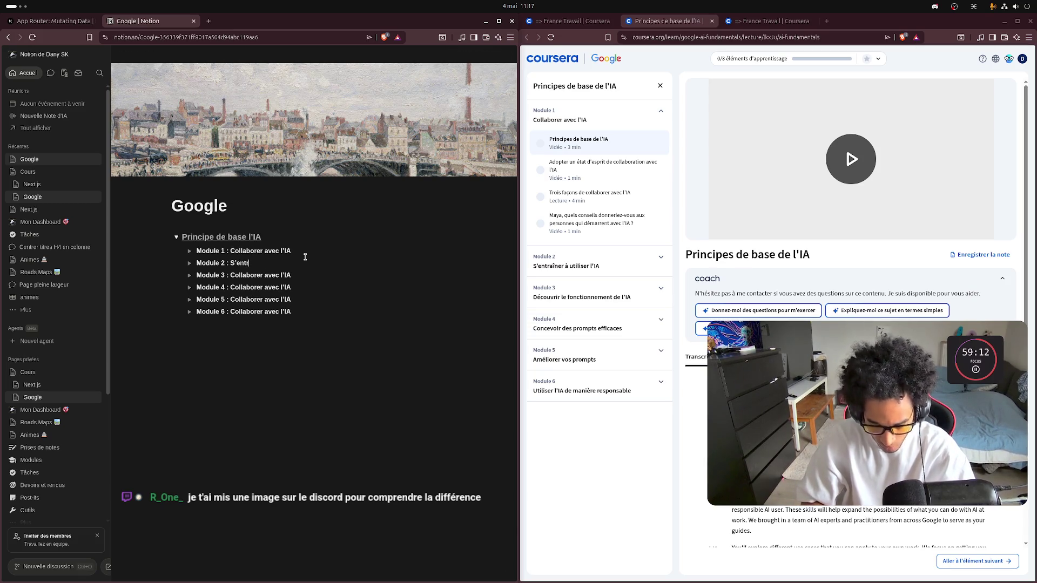
type("aîner")
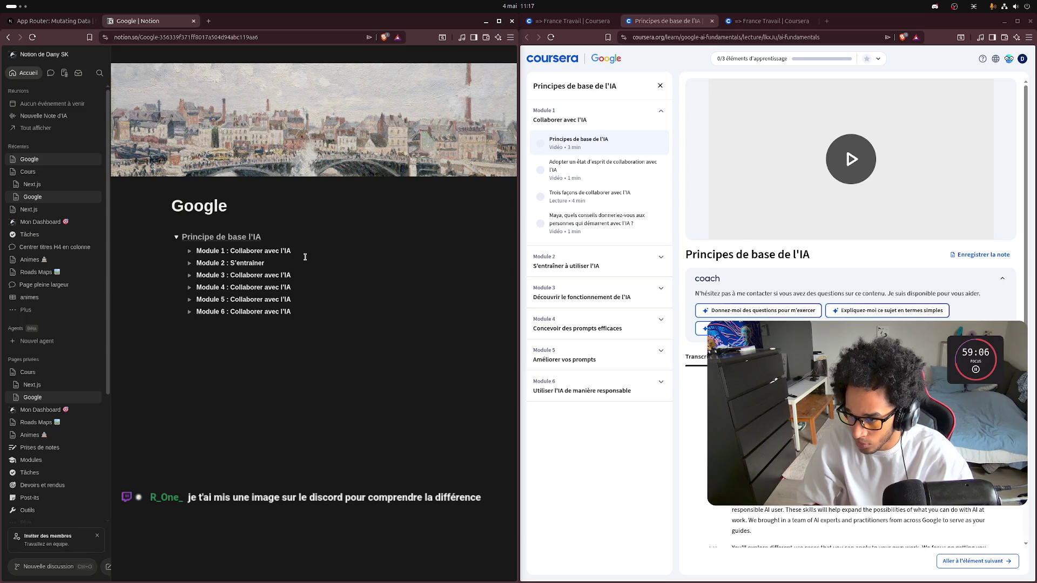
type(" à uti")
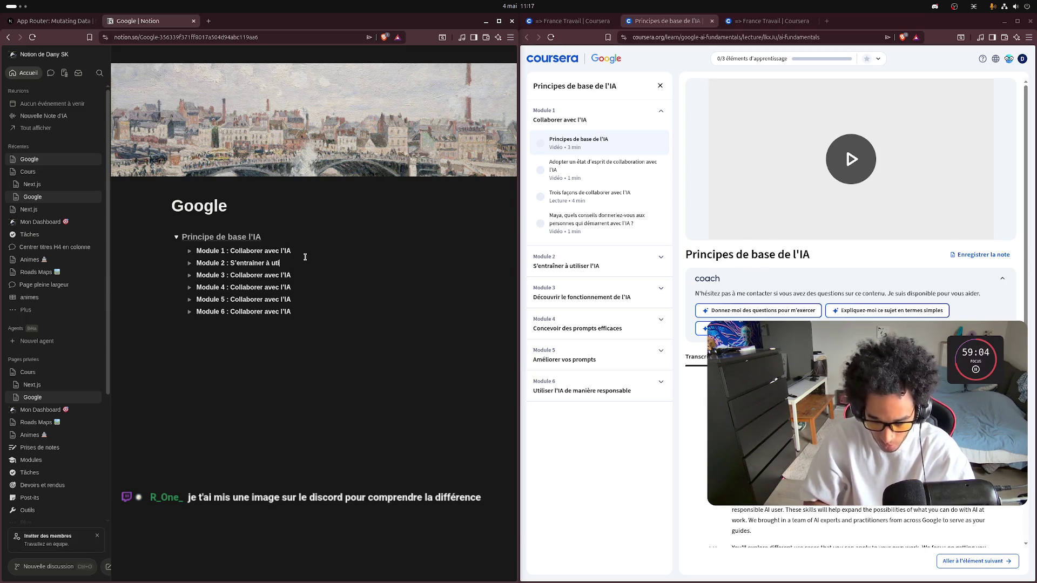
type("liser l'IA")
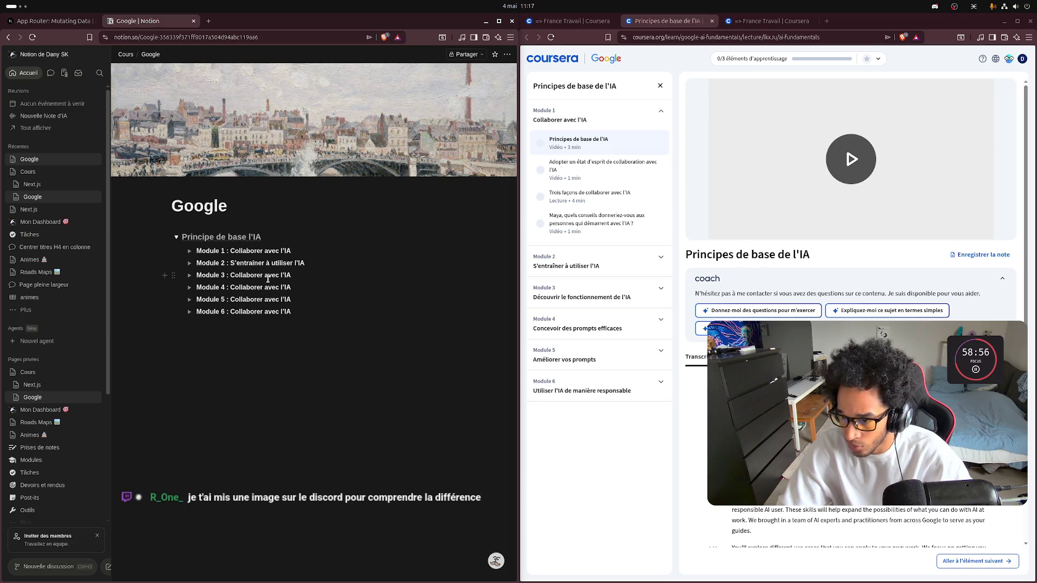
key("ctrl+BackSpace")
key("ctrl+BackSpace")
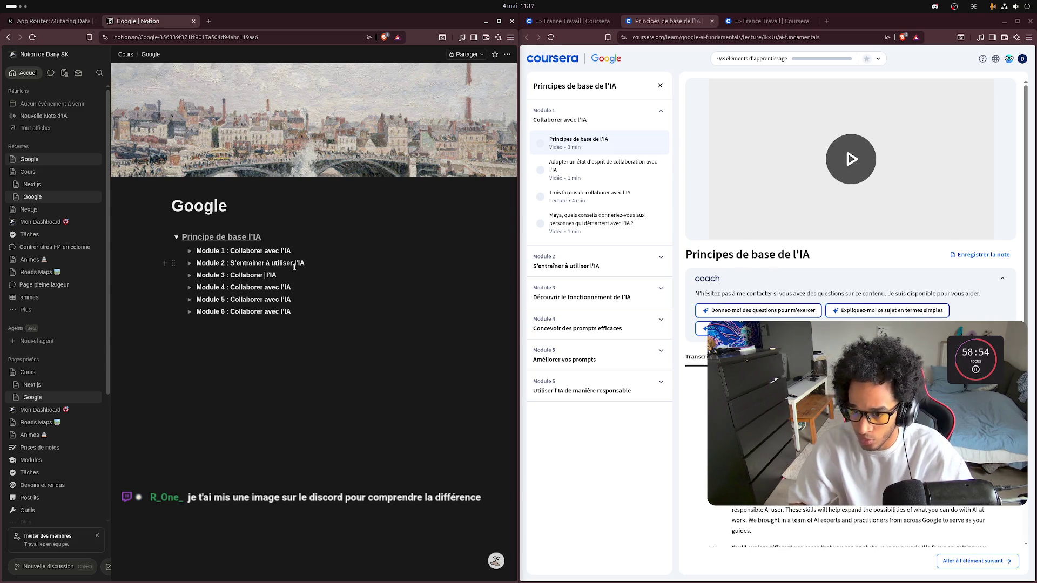
type("Découv")
type("rir le fonc")
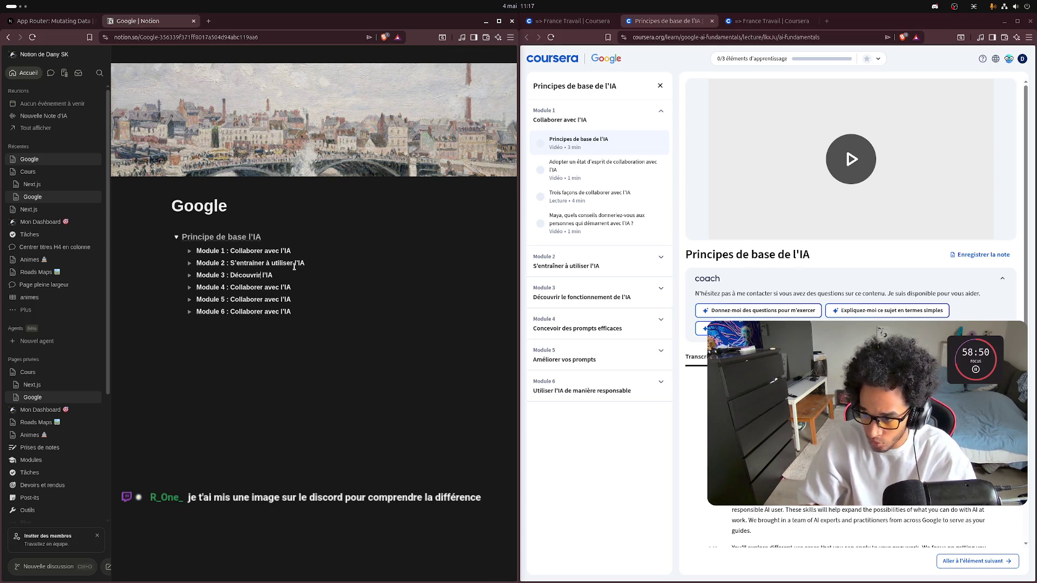
type("tionnement")
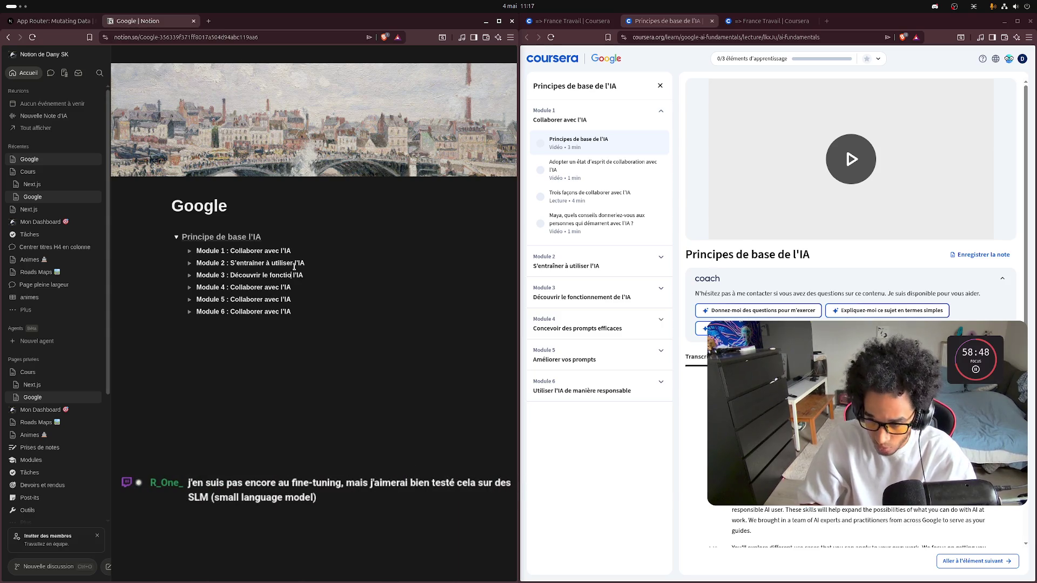
type(" de")
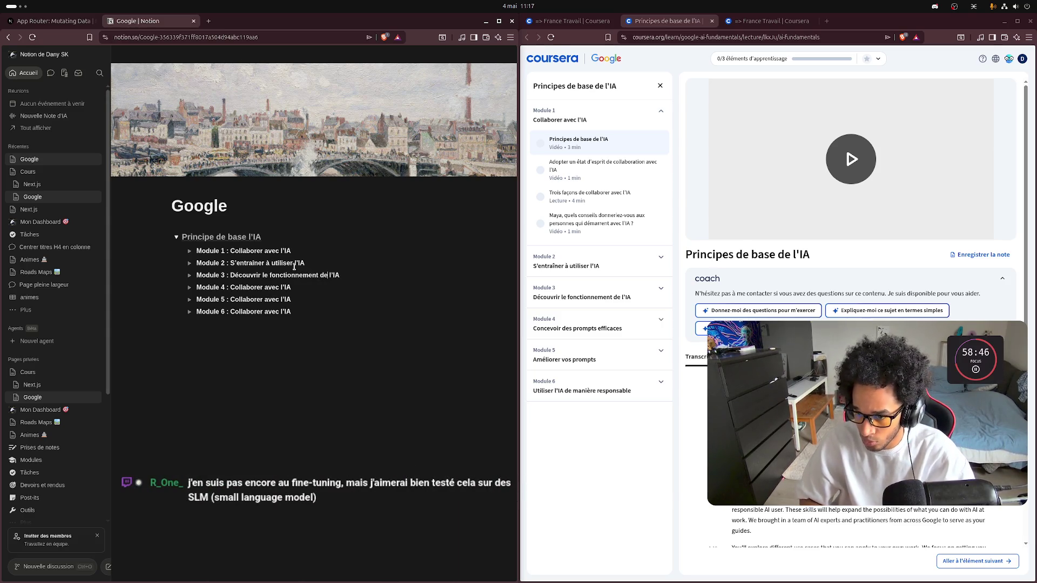
key("Down")
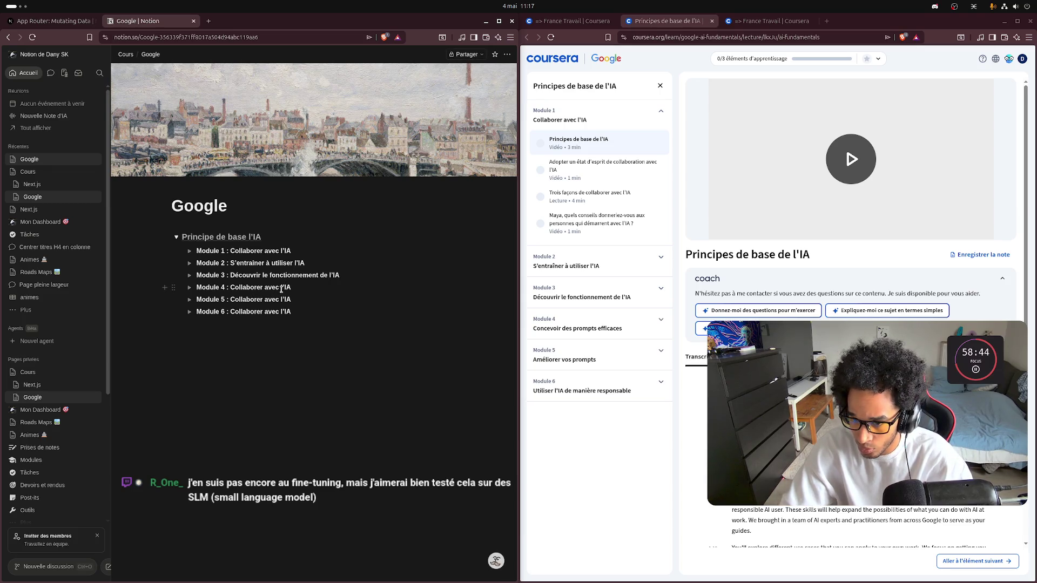
key("ctrl+BackSpace")
key("ctrl+BackSpace")
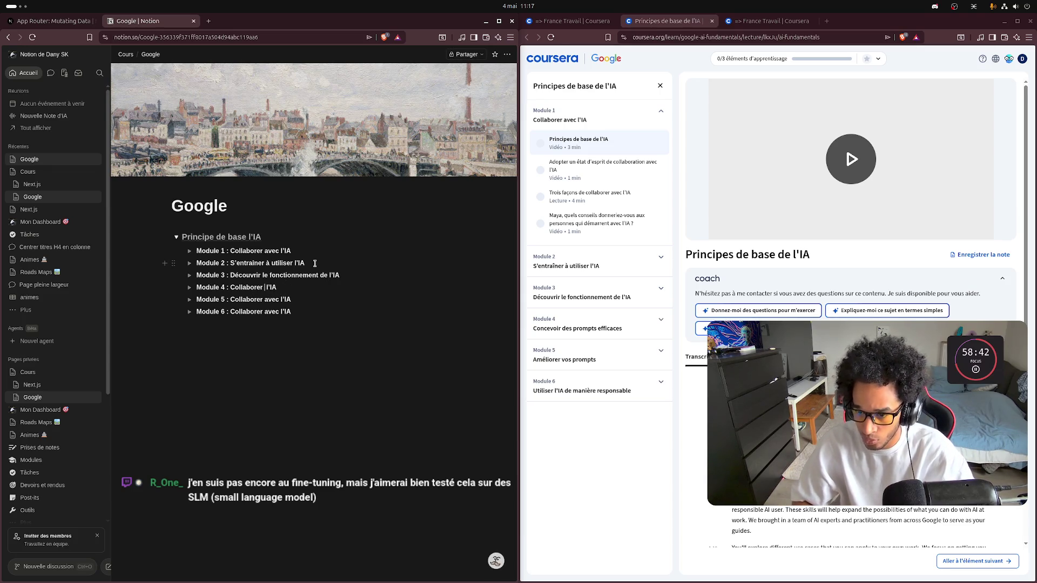
type("Co")
type("ncevoir de")
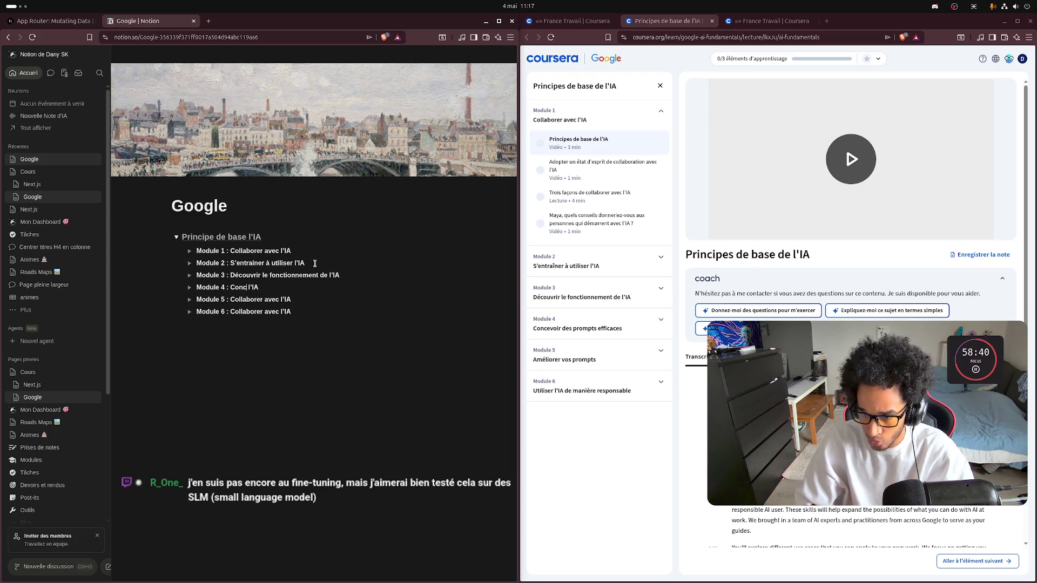
type(" prompt")
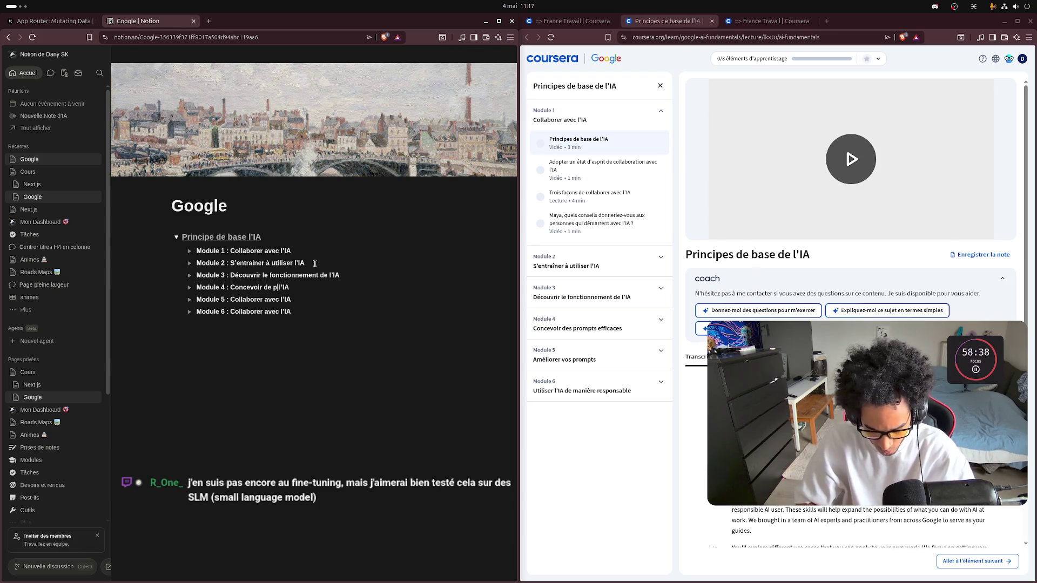
type("s ")
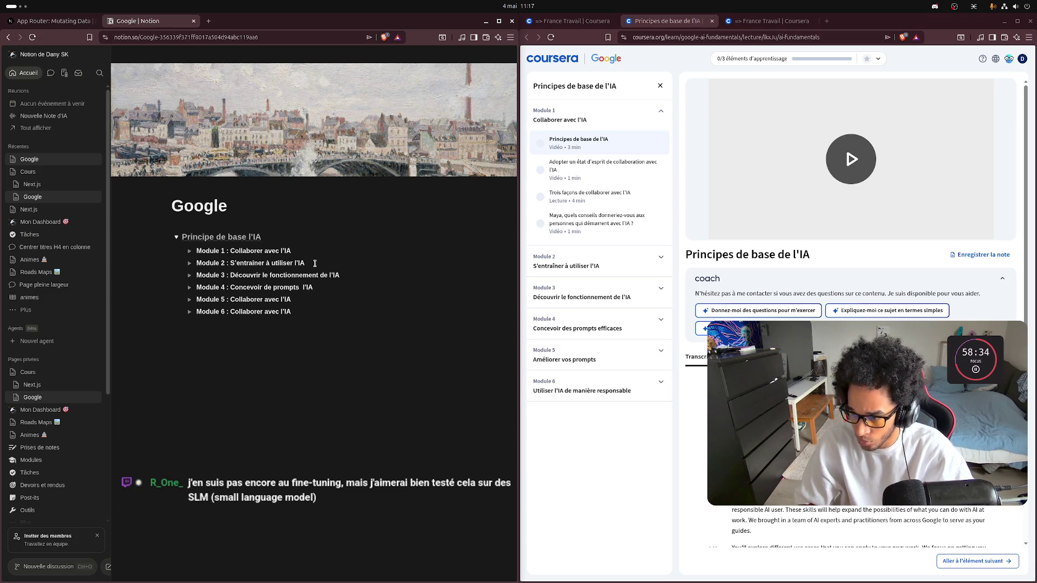
type("effica")
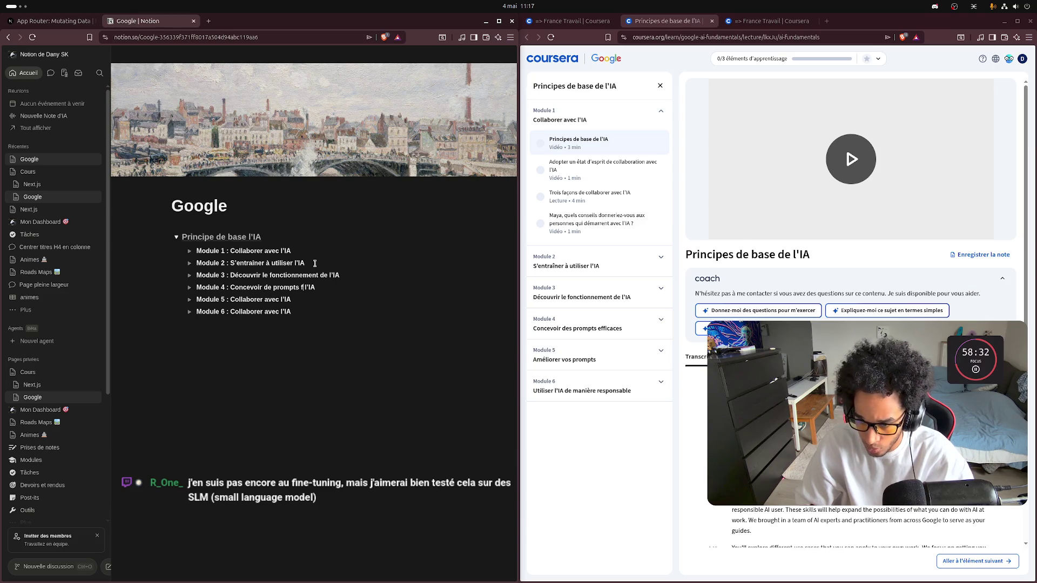
type("ces")
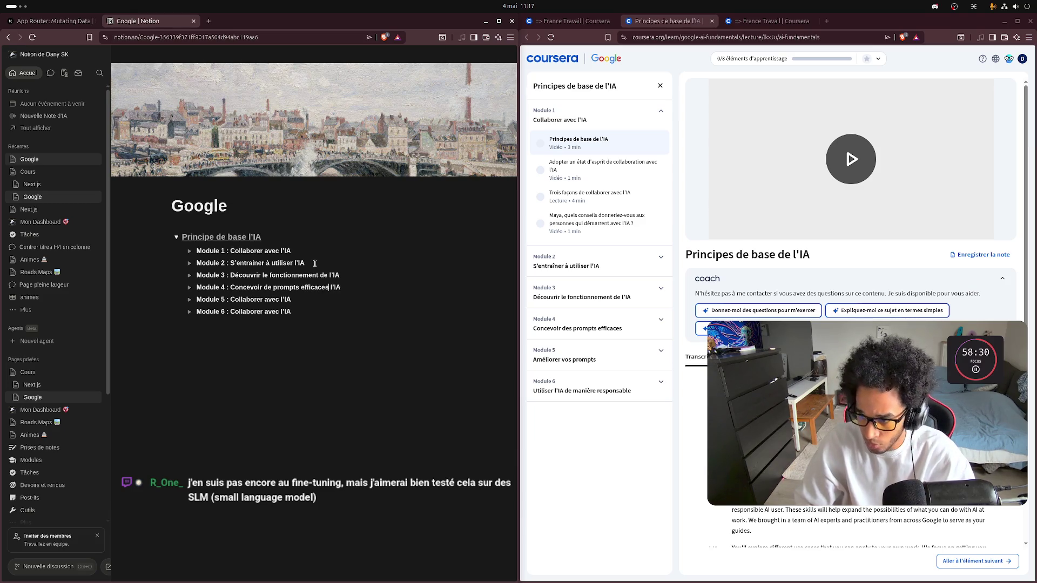
key("Delete")
key("Delete")
key("Delete")
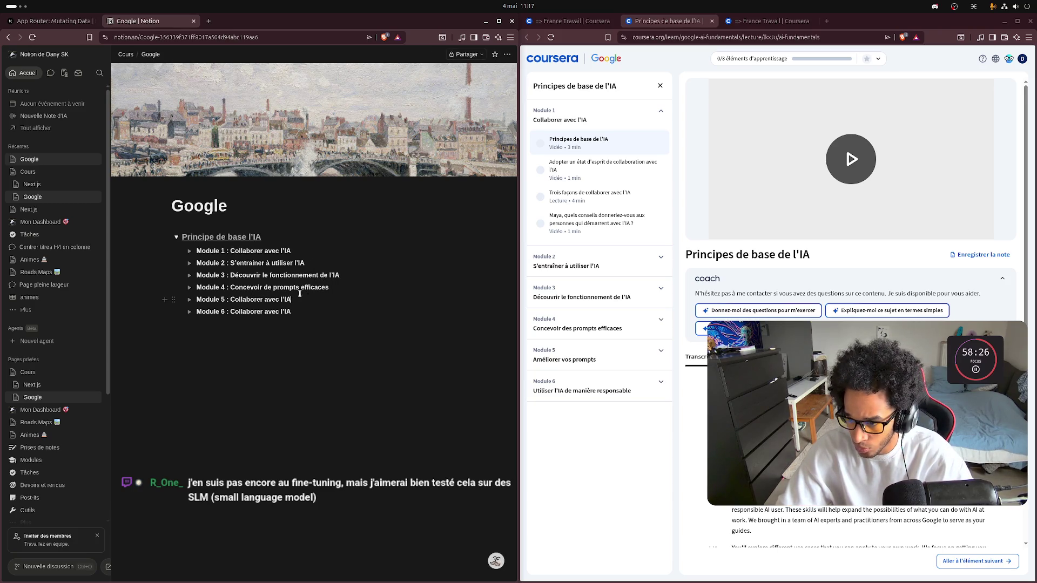
Step: Retitle Module 5 'Améliorer vos pro…' and Module 6 'Utiliser l'IA de manière responsable'
key("ctrl+BackSpace")
key("ctrl+BackSpace")
key("ctrl+BackSpace")
type("Am")
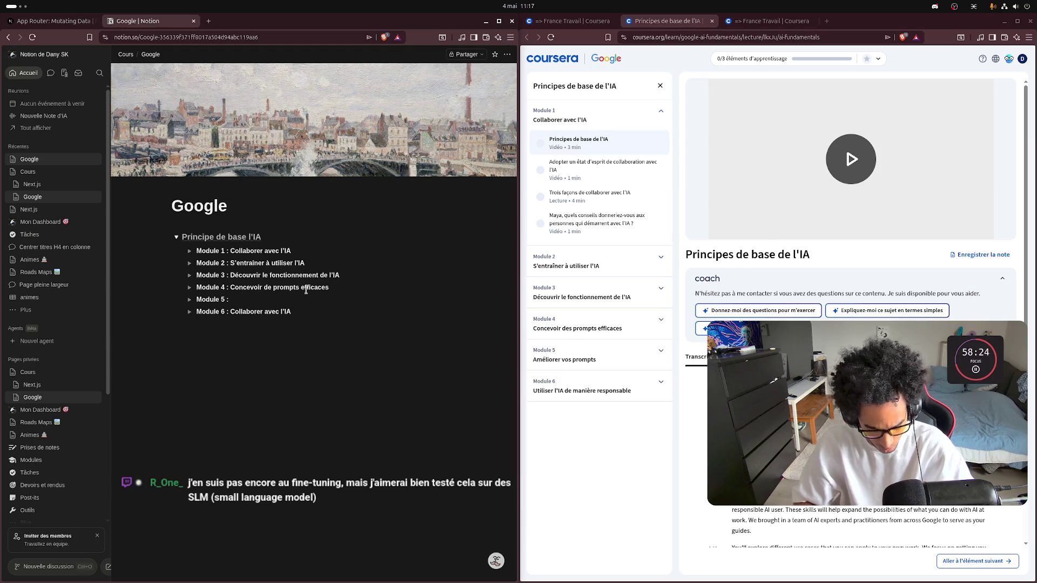
type("éliorer")
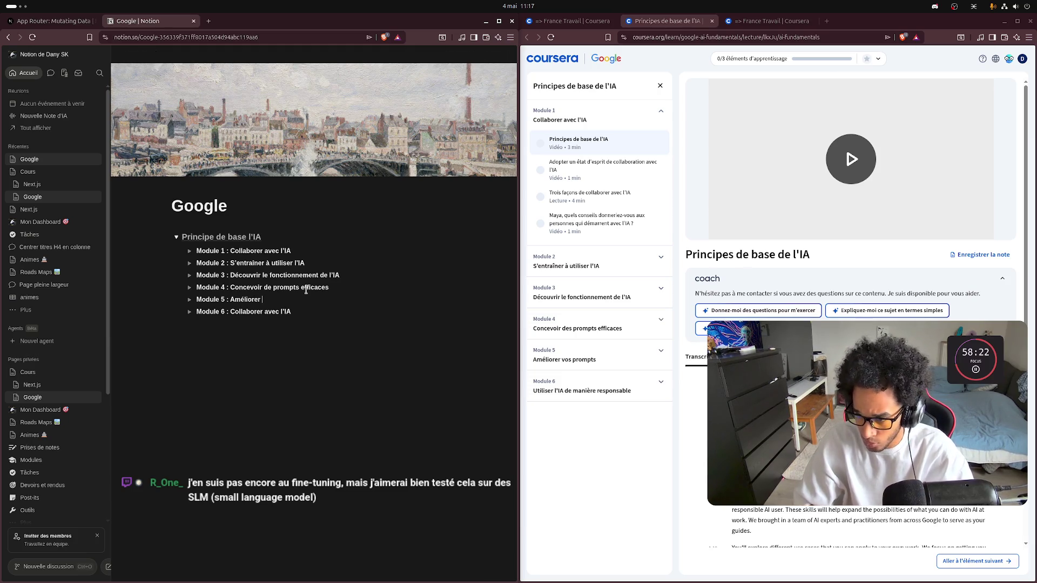
type(" vos prompts")
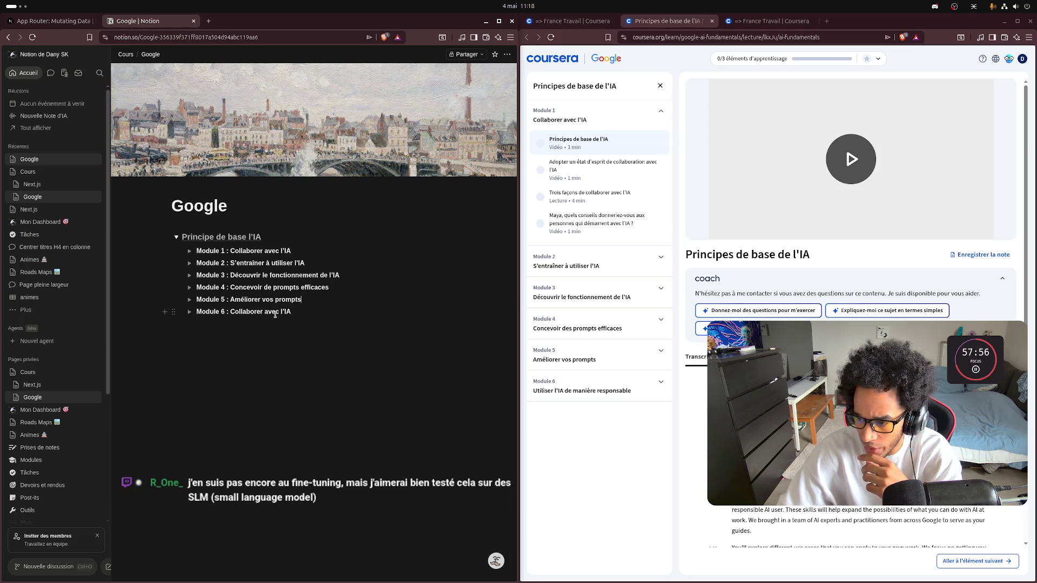
left_click_drag(280, 312, 230, 312)
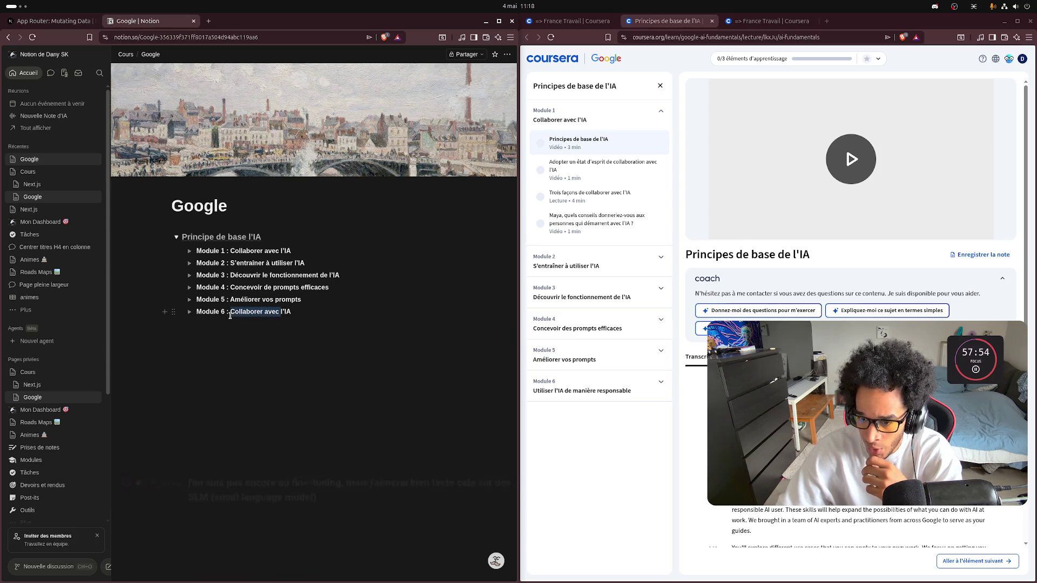
key("BackSpace")
type("Utiliser")
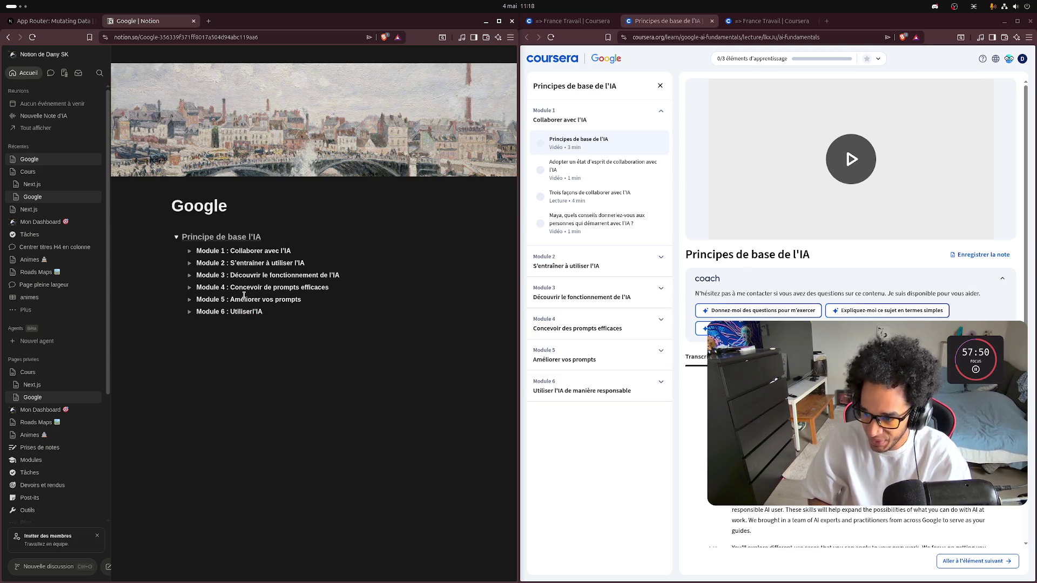
key("End")
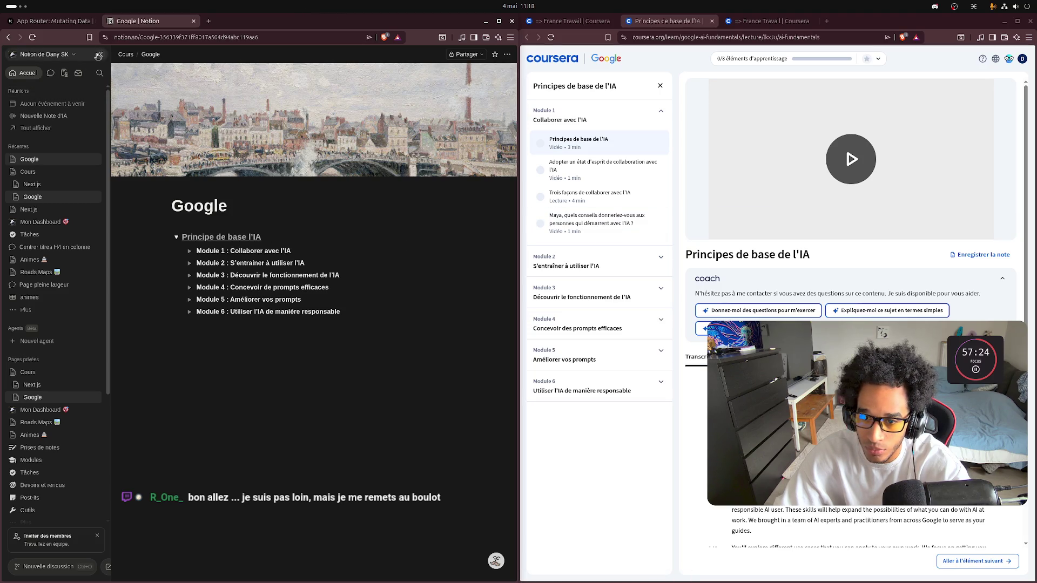
Step: Collapse the sidebar and turn on Pleine largeur for the Google page
left_click(98, 55)
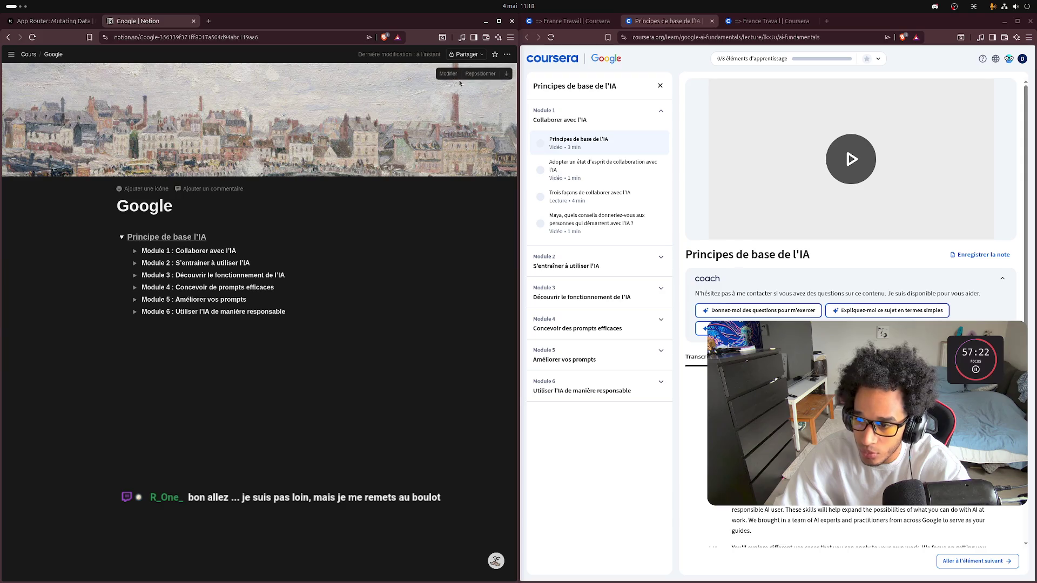
left_click(506, 54)
left_click(501, 191)
mouse_move(435, 257)
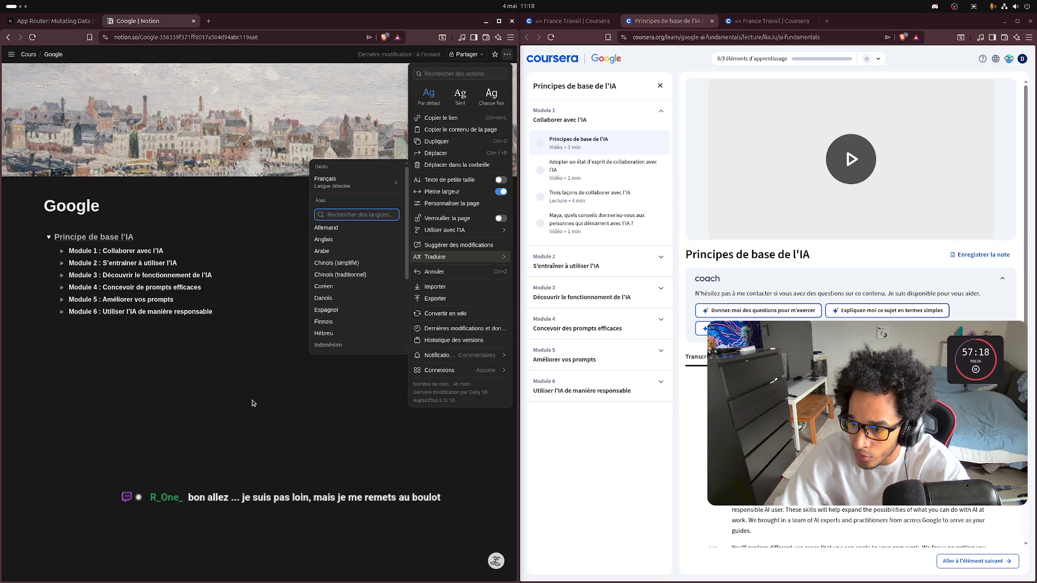
left_click(479, 203)
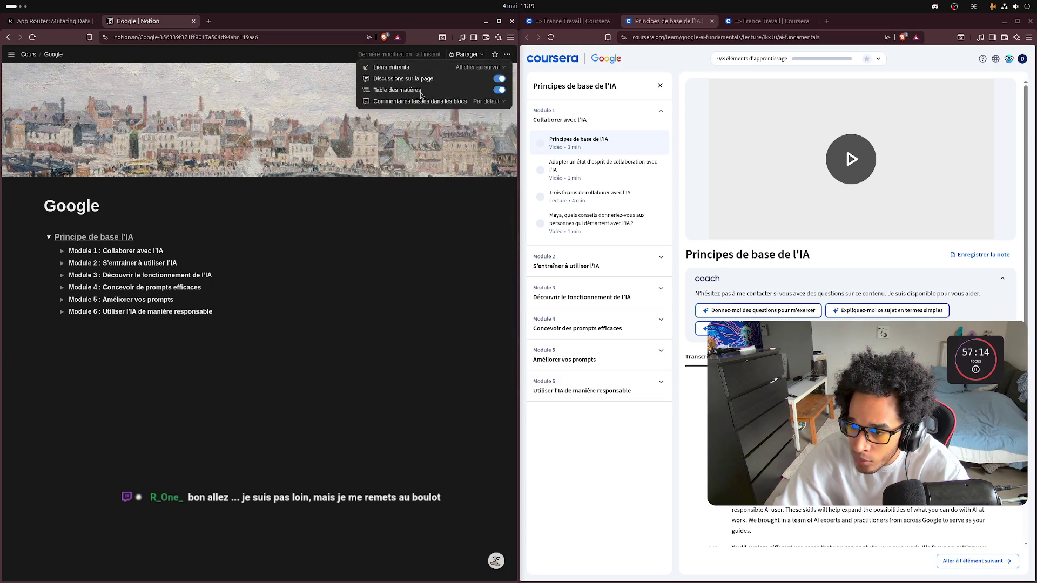
left_click(311, 353)
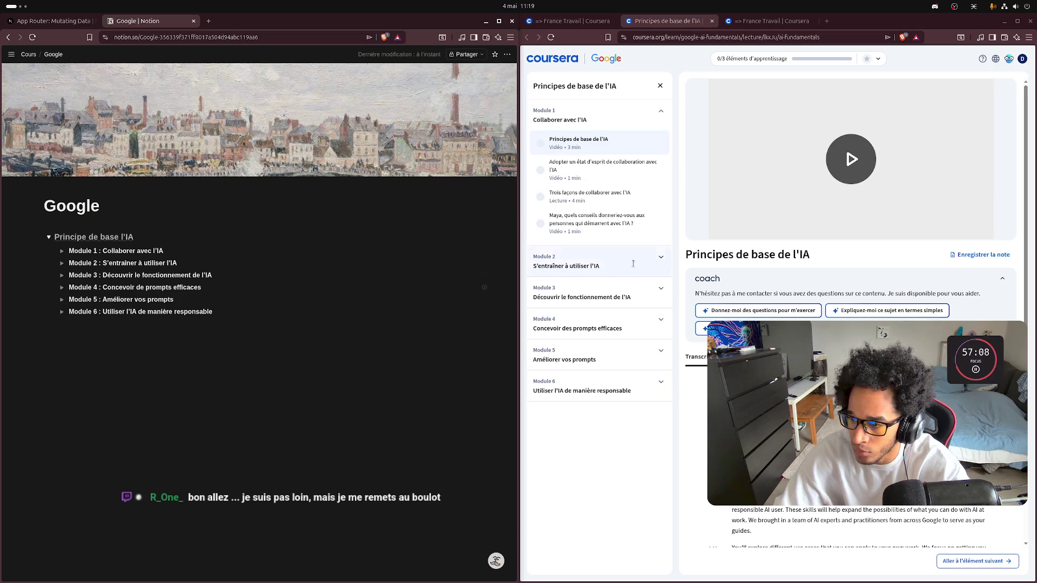
Step: Play the lesson video full screen from the start with English subtitles, pausing at 1:02
mouse_move(781, 161)
left_click(764, 212)
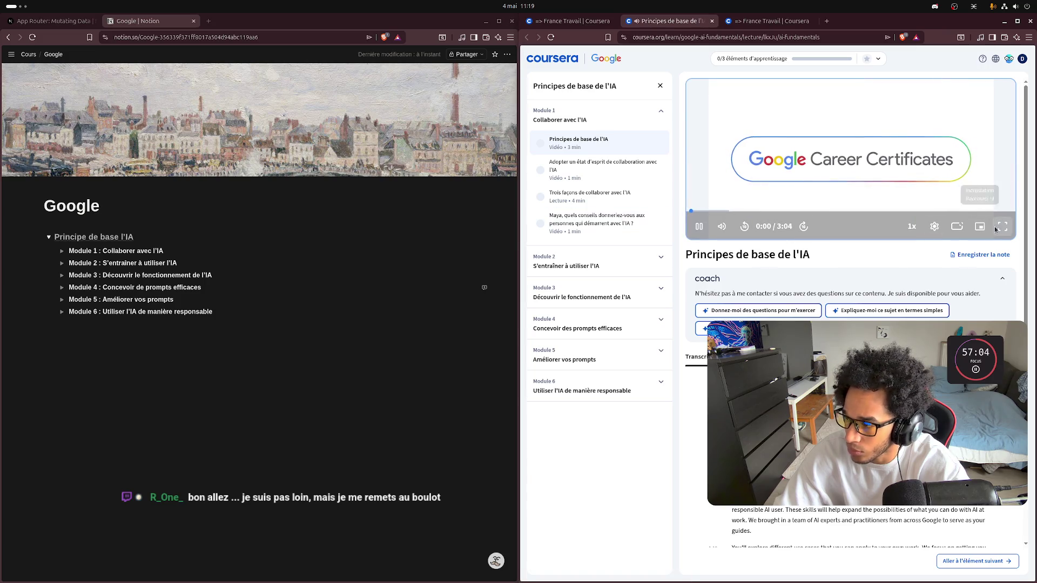
key("space")
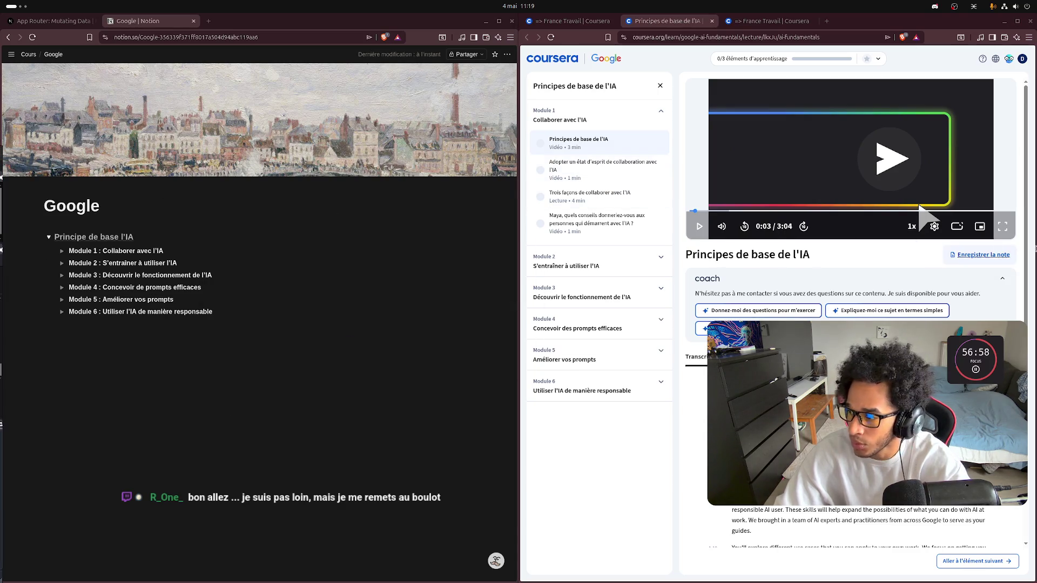
key("f")
left_click(647, 384)
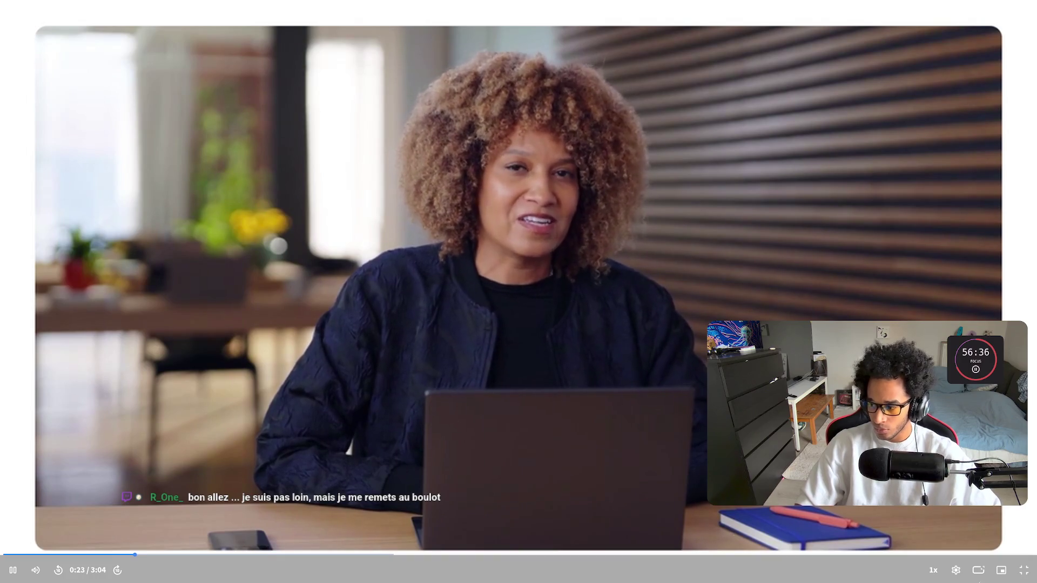
left_click(956, 570)
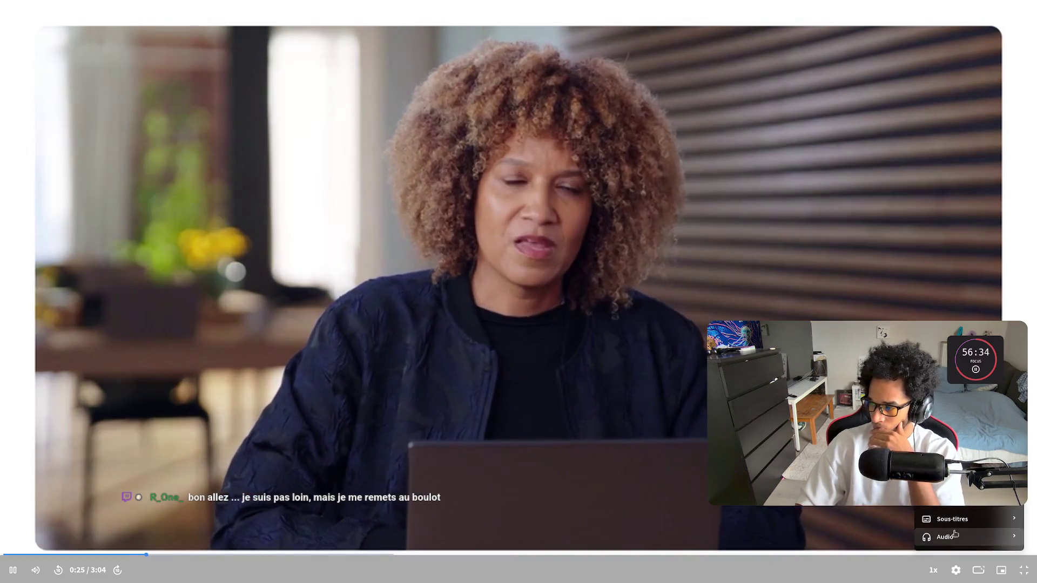
left_click(953, 519)
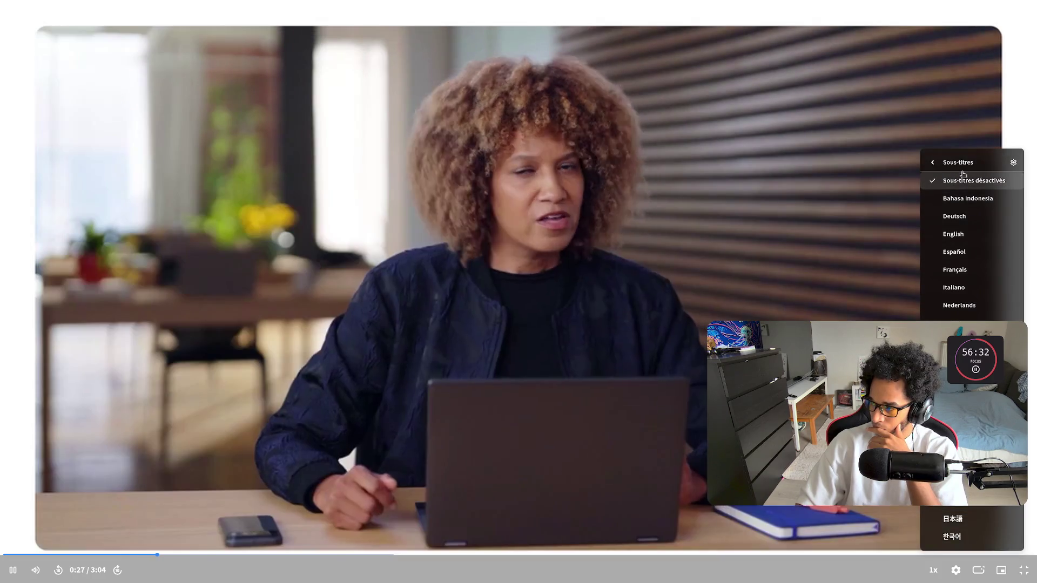
left_click(966, 234)
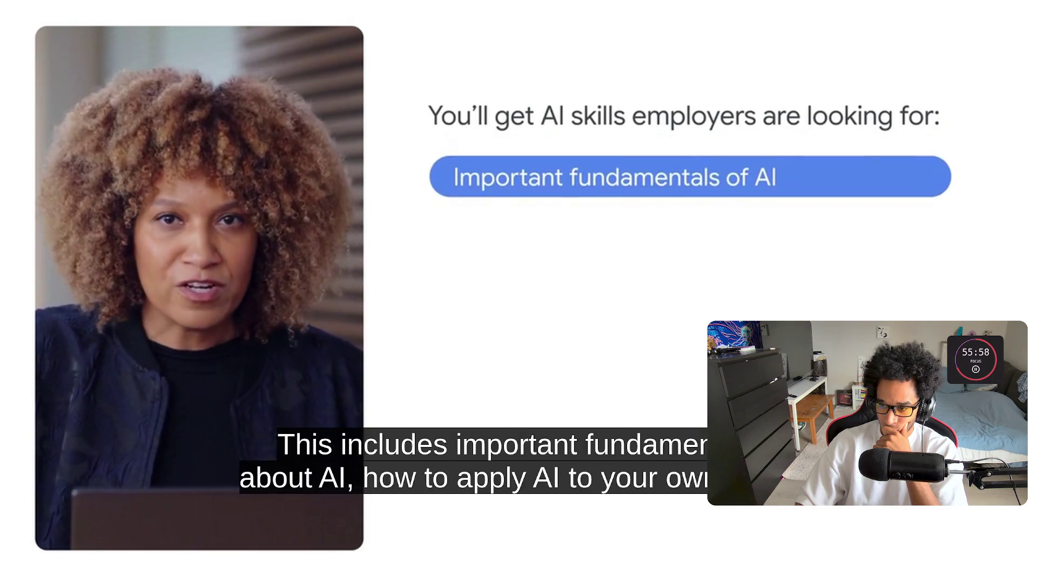
left_click(701, 297)
Step: Exit full screen, expand Module 1, and widen the Coursera player with its transcript
key("Escape")
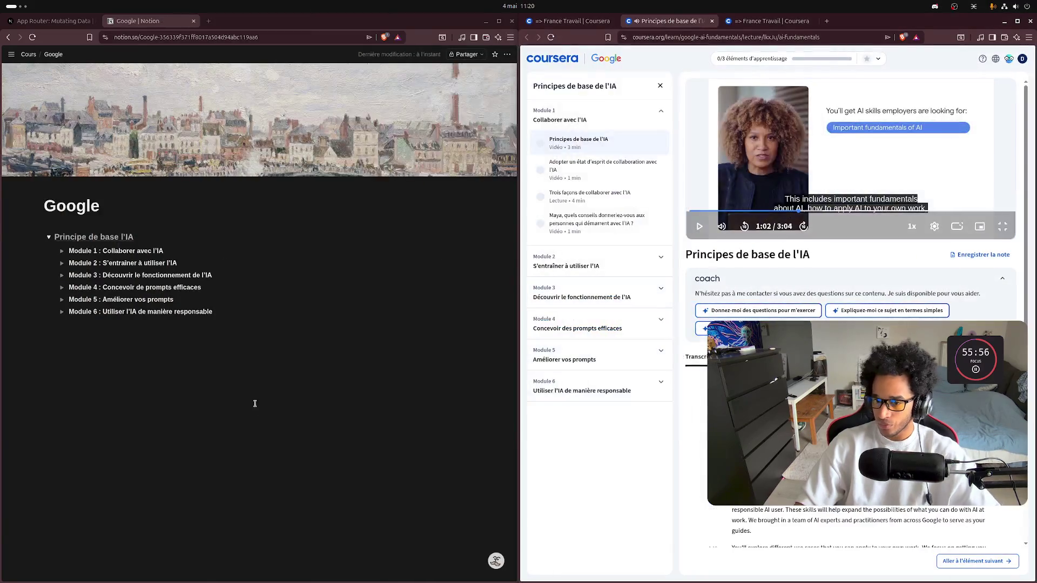
left_click(62, 251)
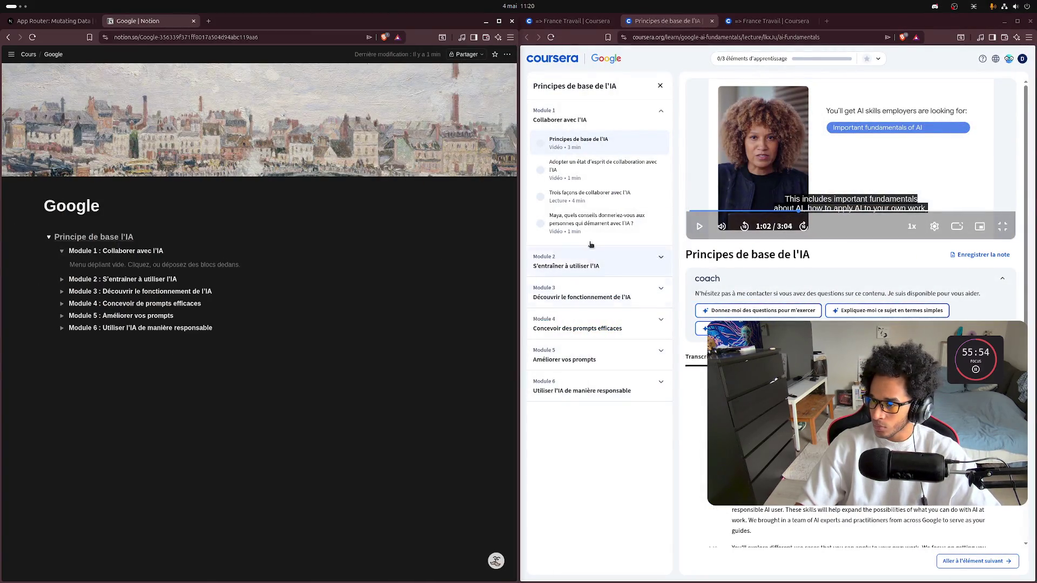
left_click(660, 85)
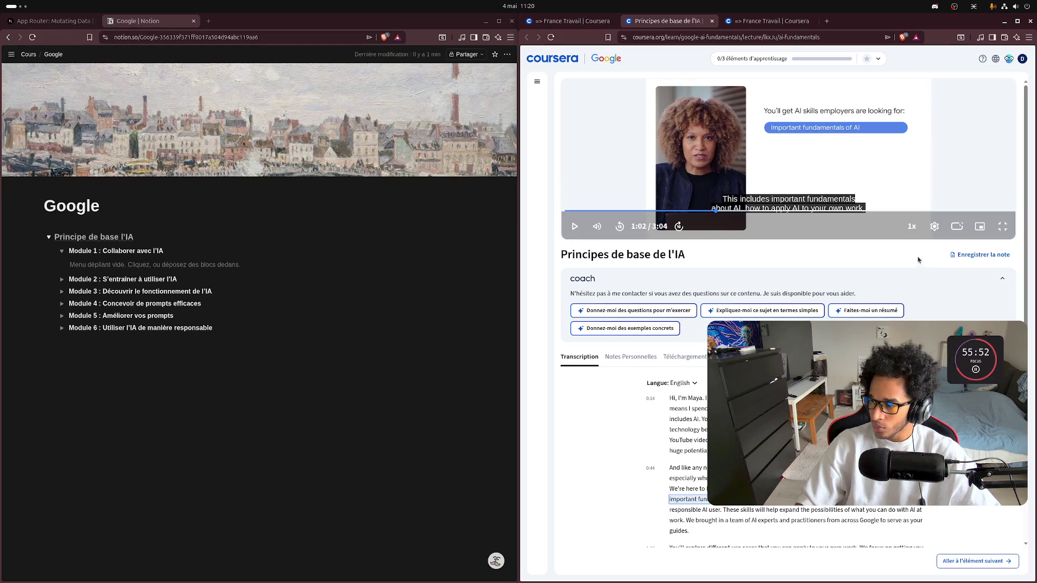
left_click(959, 228)
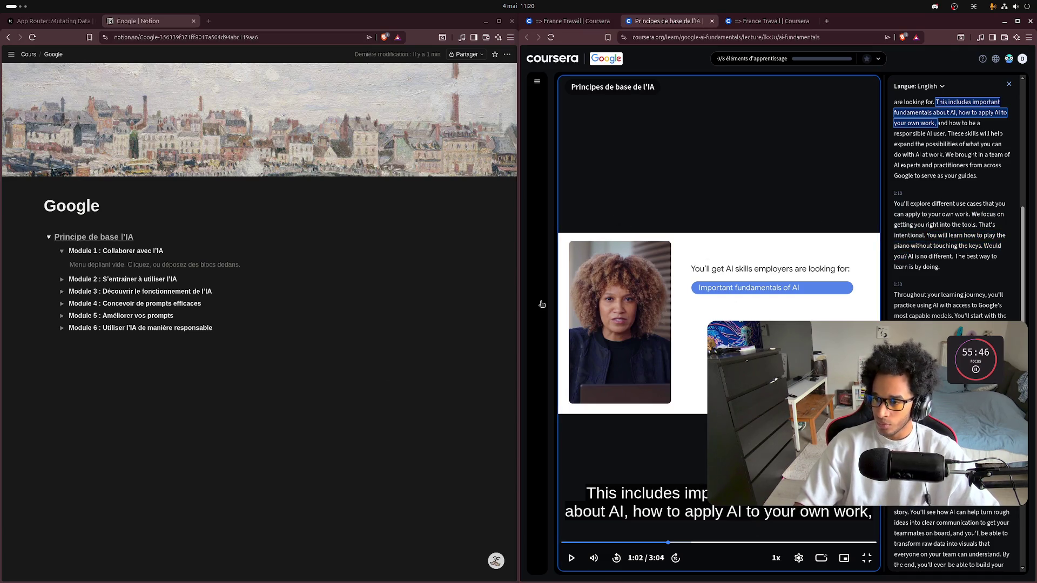
Step: Write 'Ce que ce cours va m'apprendre :' inside Module 1 and start a bulleted item below
left_click(155, 267)
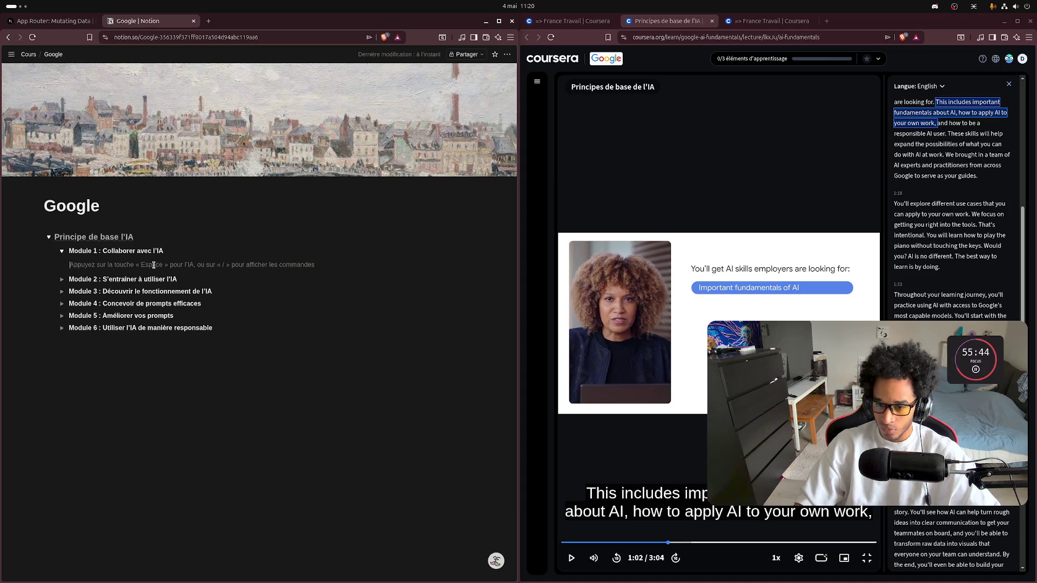
type("Ce que ce cours va m'apprendre")
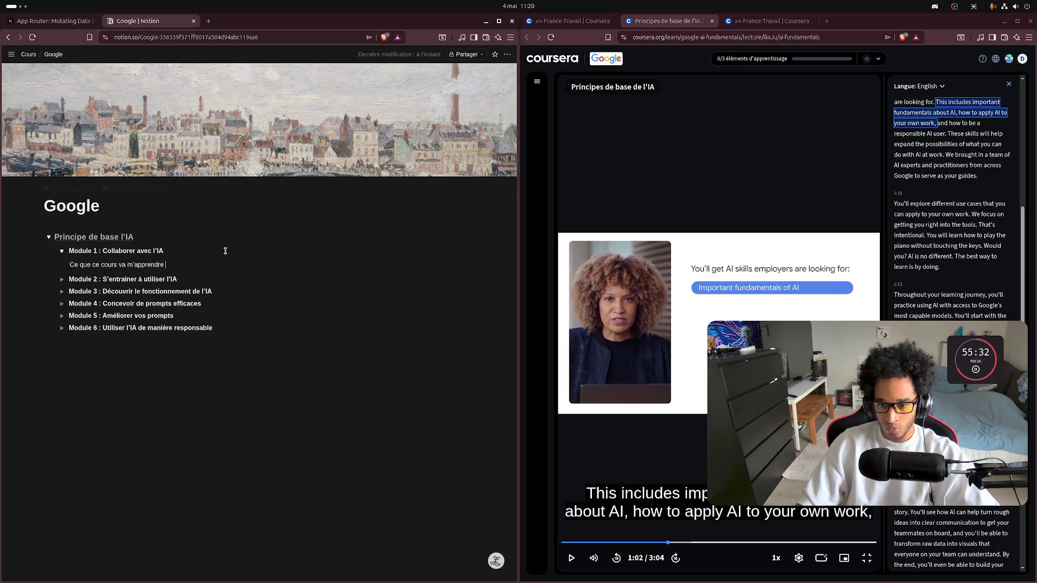
type(":")
key("Return")
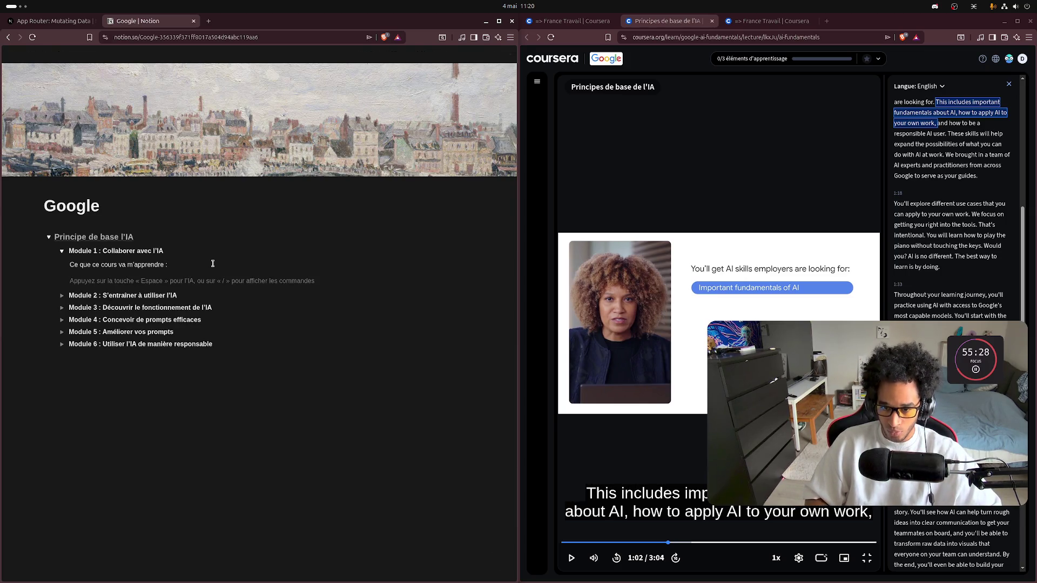
type("/l")
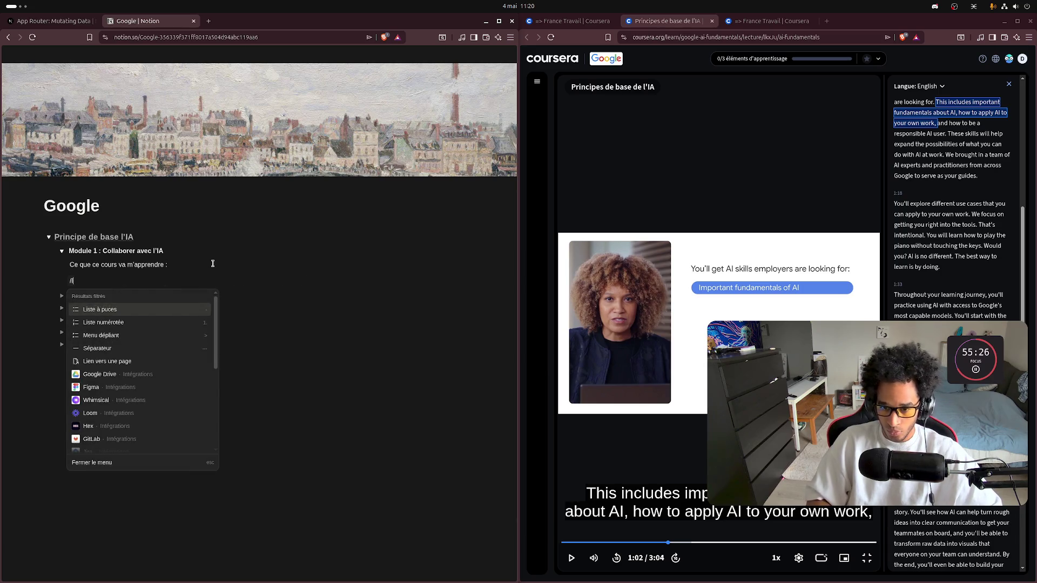
key("Return")
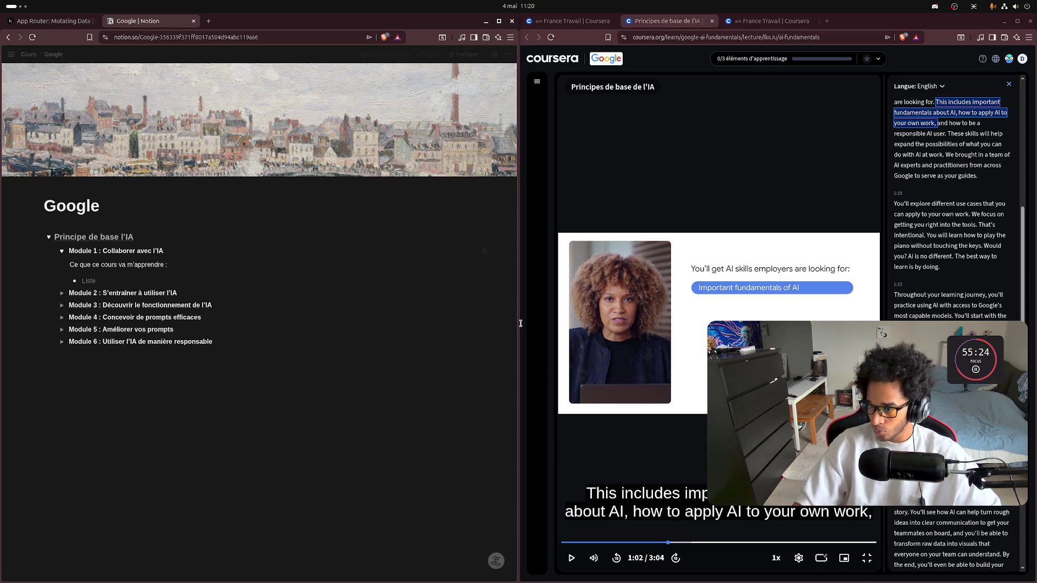
Step: Discard the unfinished bullet so only the intro line remains in Module 1
left_click(663, 323)
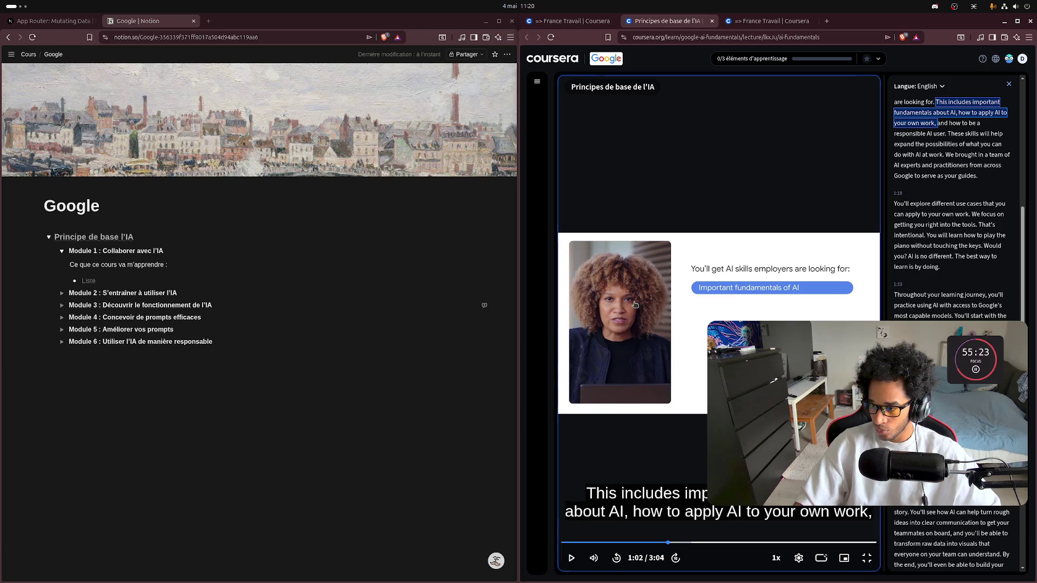
left_click(677, 316)
left_click(107, 278)
type("L'imp")
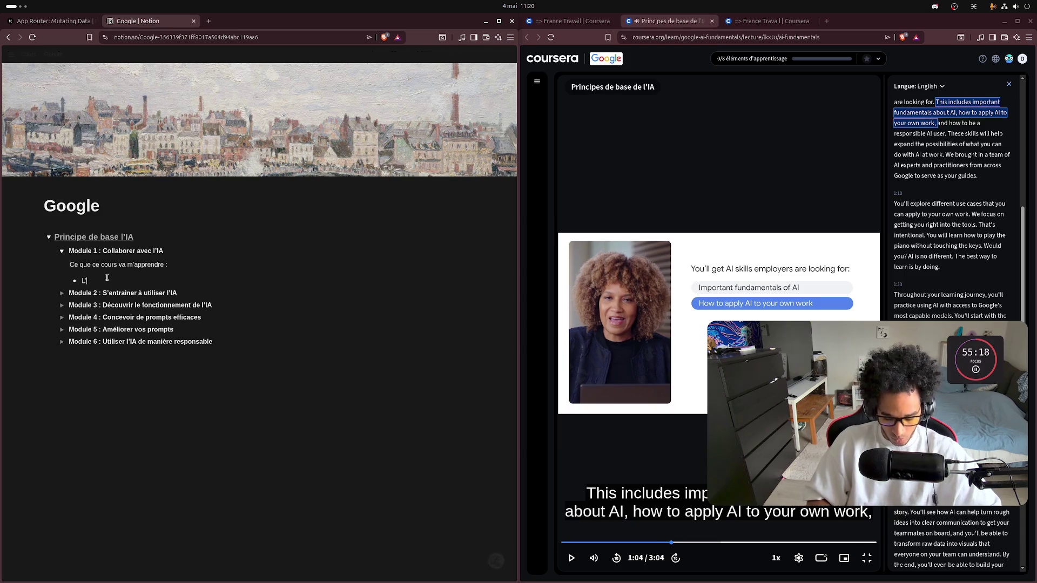
type("ortance ")
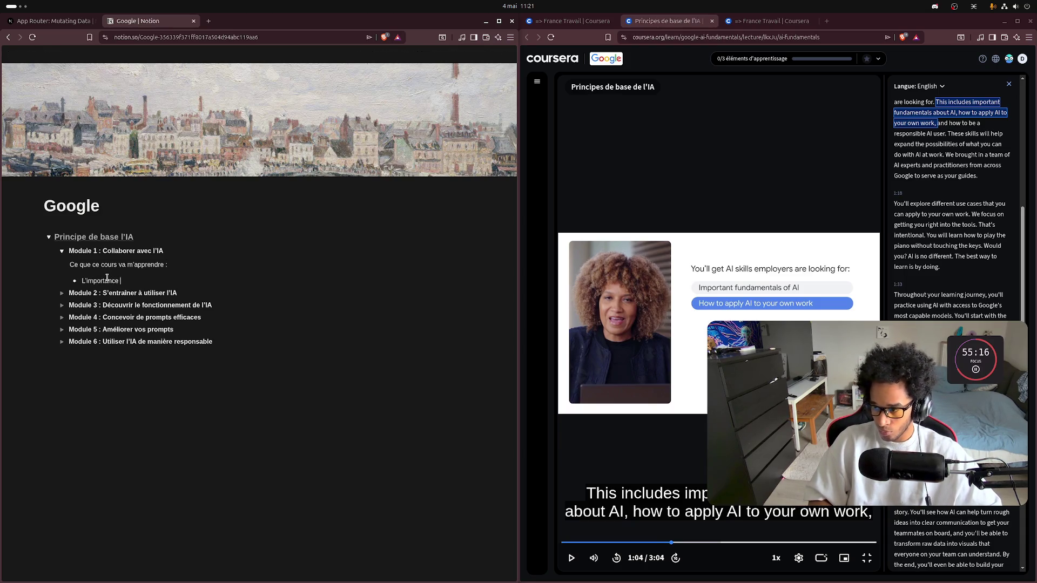
type("des fonda")
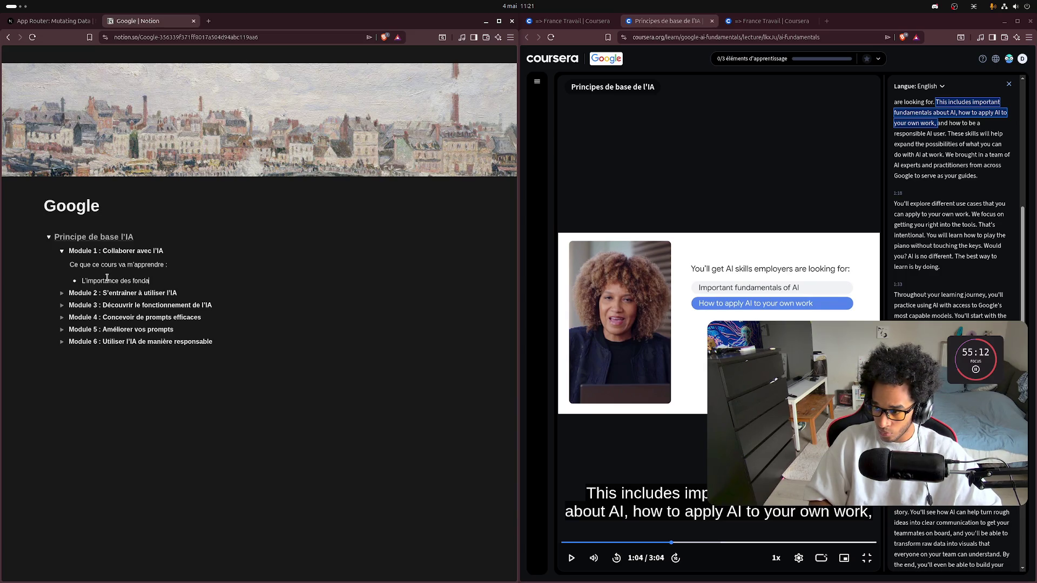
key("ctrl+BackSpace")
key("ctrl+BackSpace")
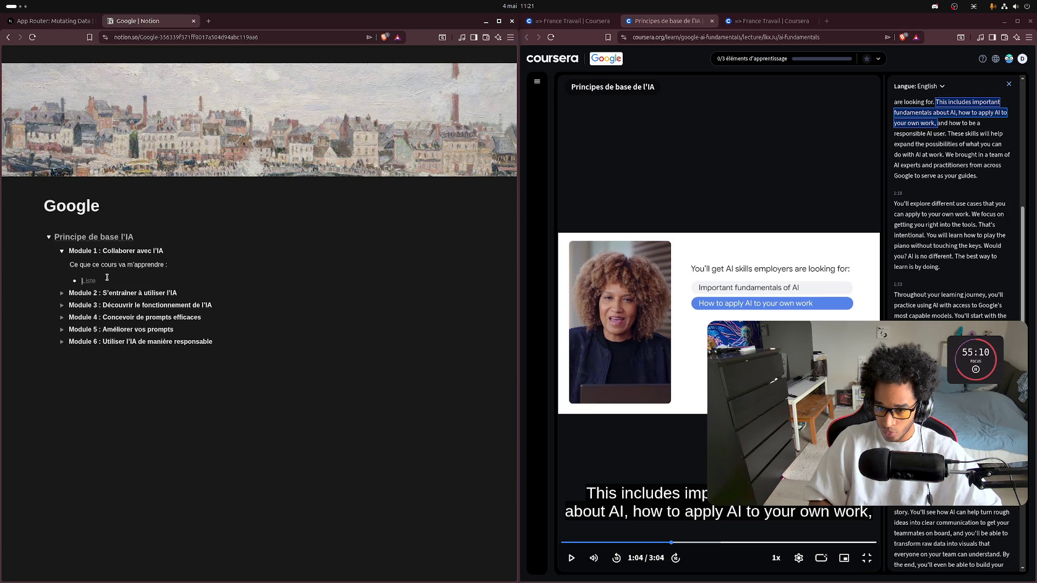
key("BackSpace")
key("BackSpace")
left_click(644, 351)
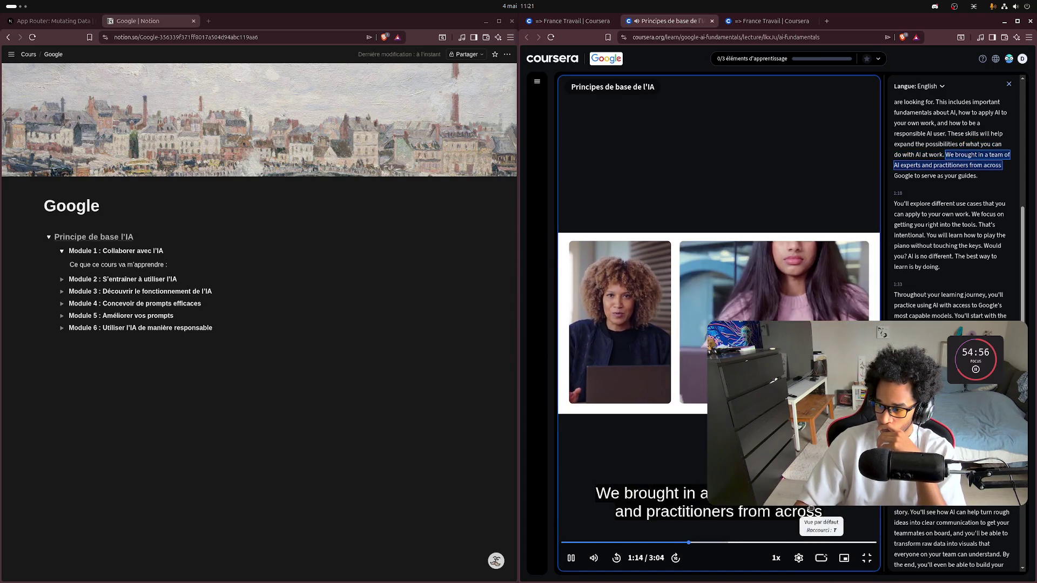
left_click(798, 559)
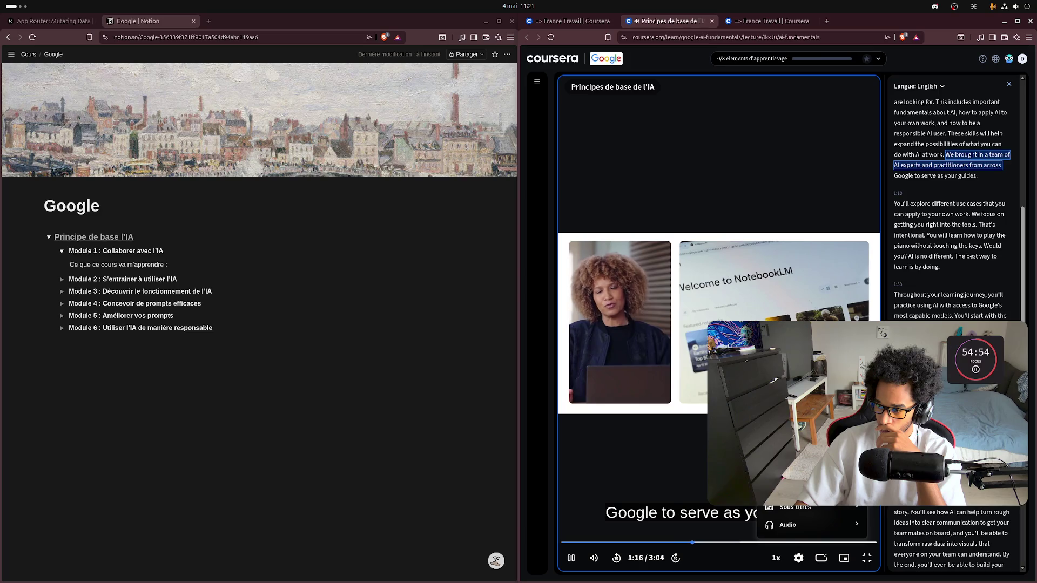
left_click(795, 507)
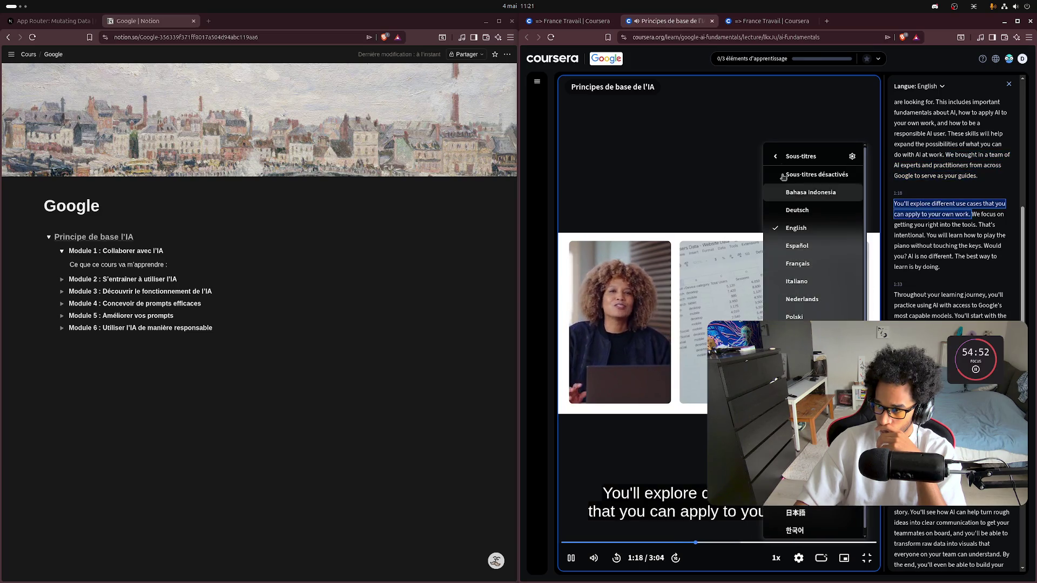
left_click(801, 162)
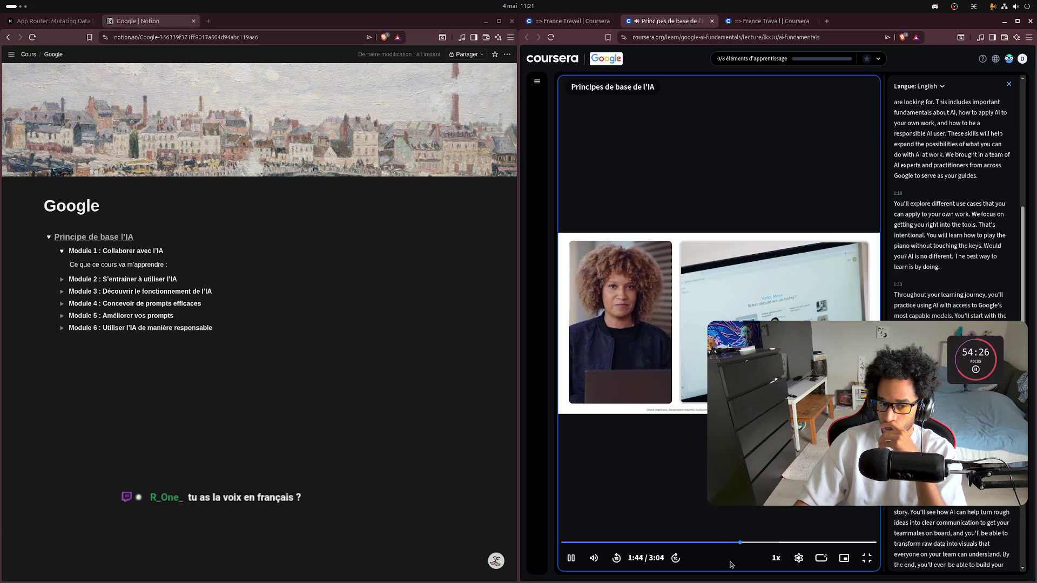
key("space")
left_click(406, 445)
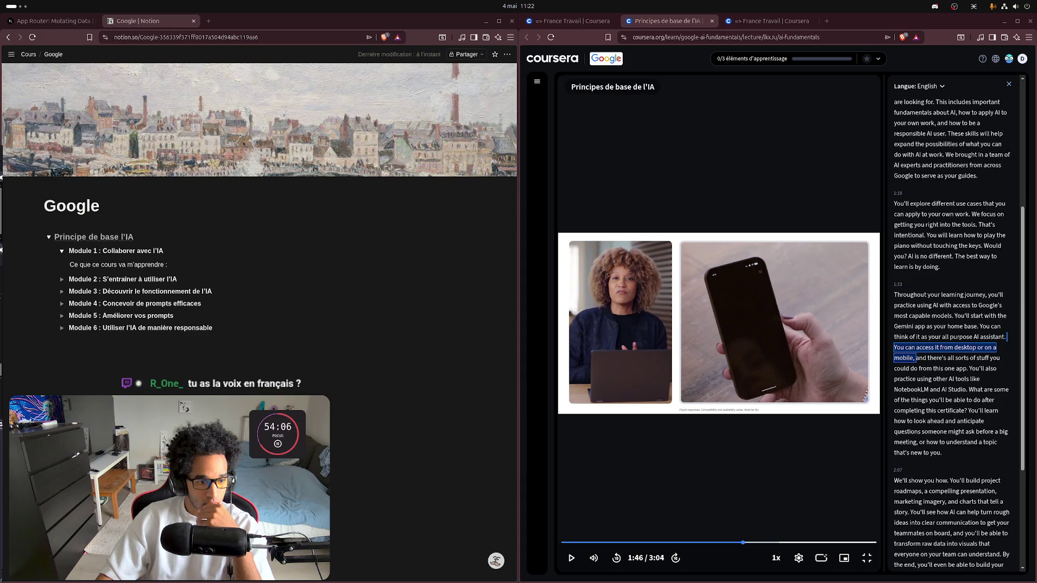
left_click(724, 503)
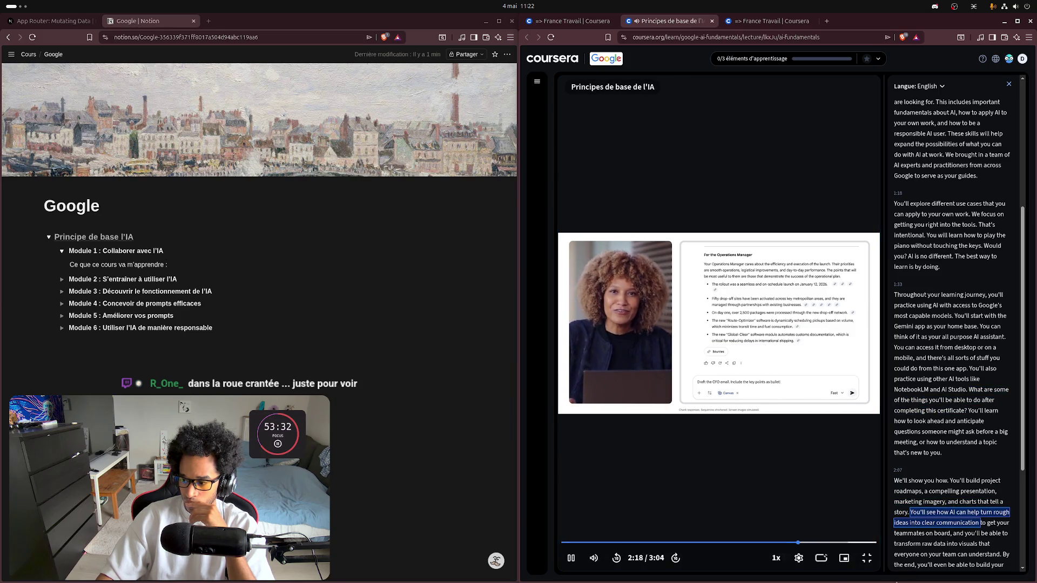
left_click(799, 558)
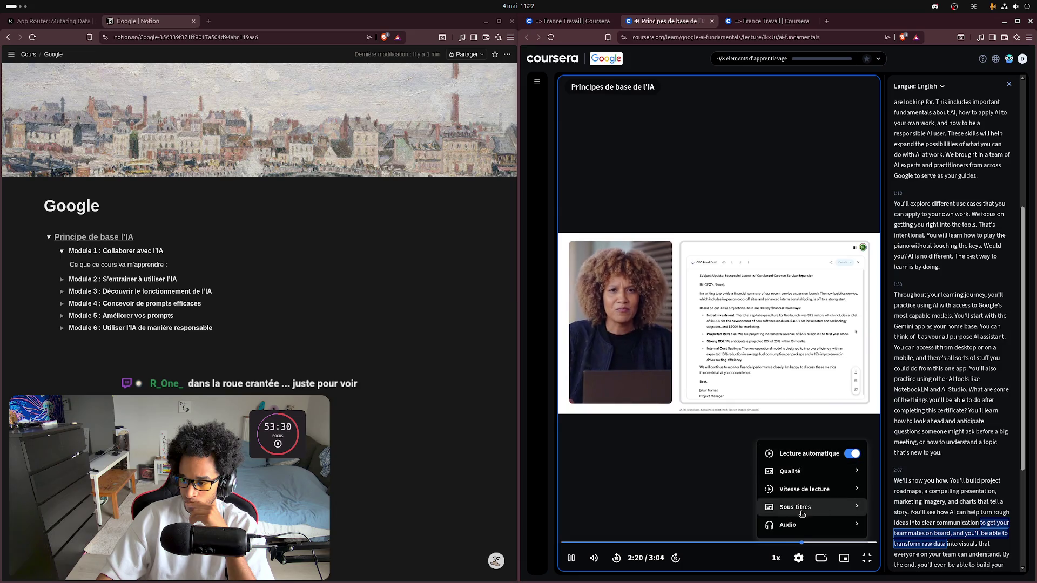
Step: Check the player's Audio options, then start the next lesson 'Adopter un état d'esprit de collaboration avec l'IA'
left_click(797, 526)
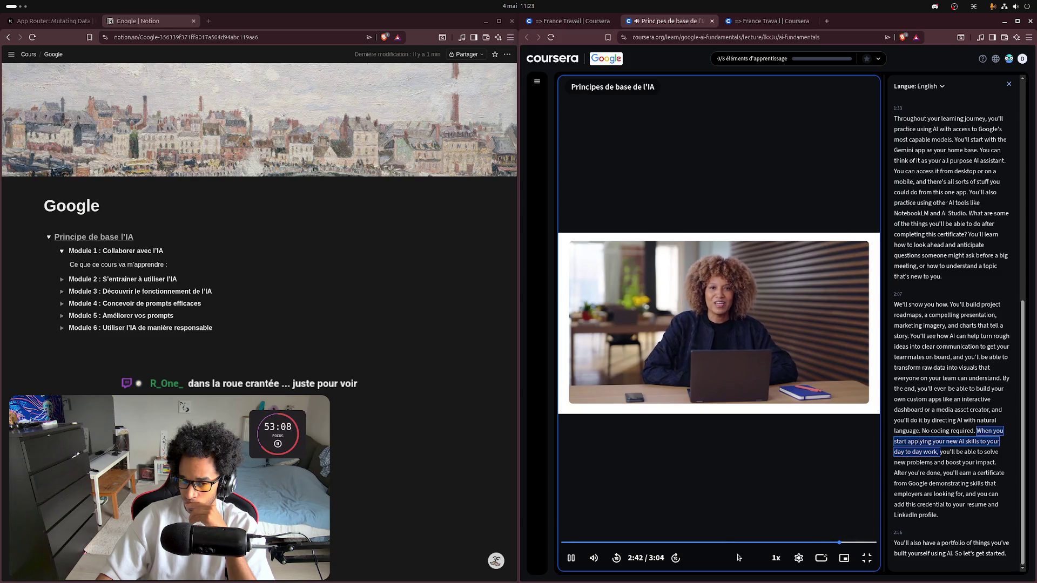
left_click(797, 562)
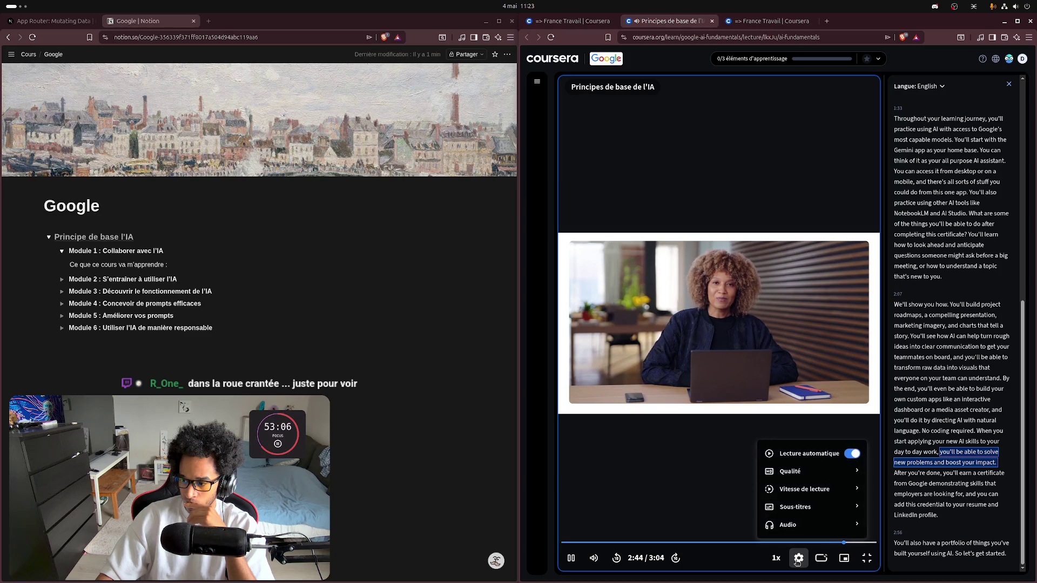
left_click(737, 560)
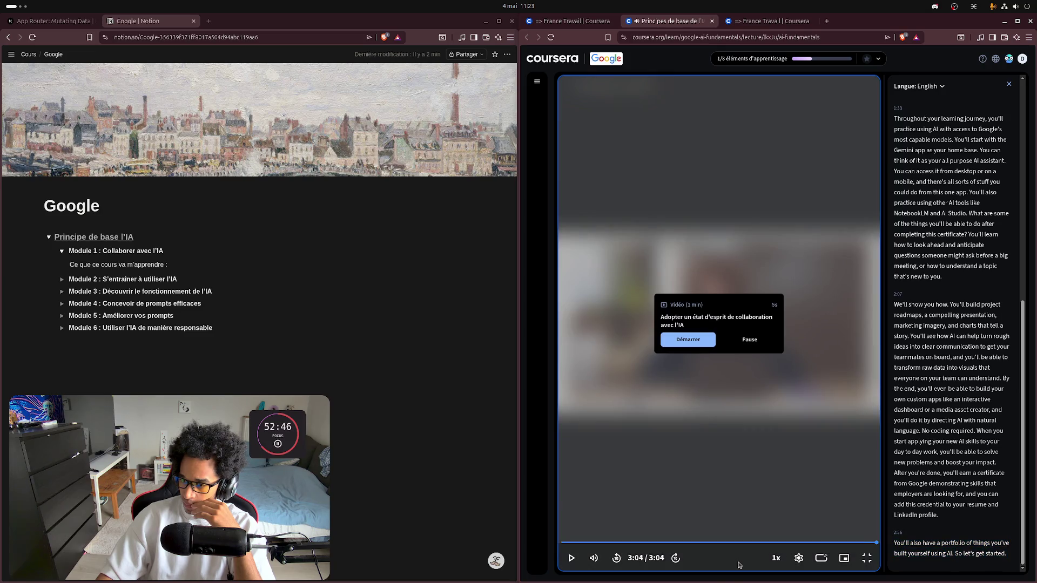
left_click(688, 340)
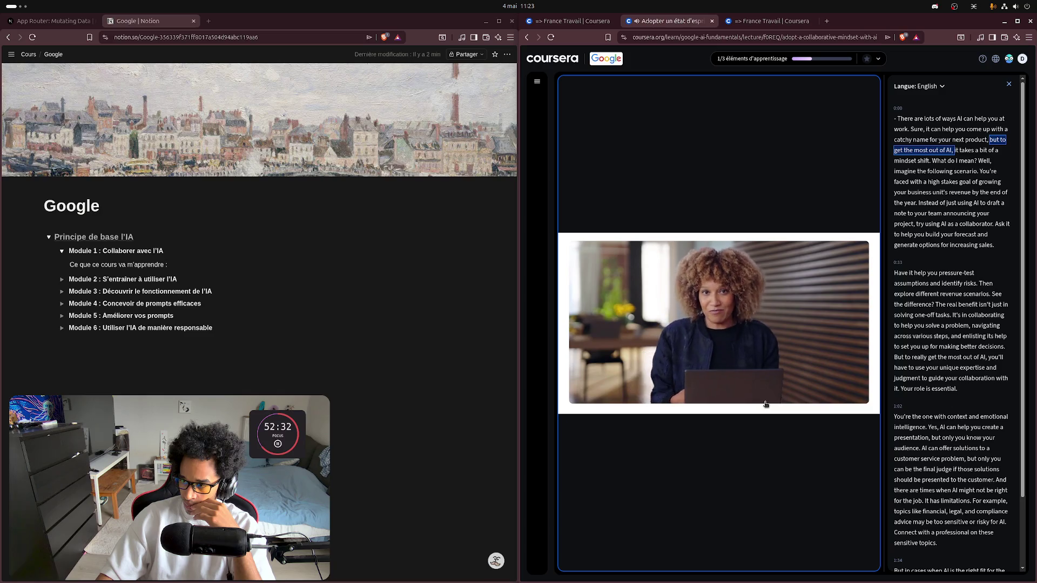
Step: Play the next lesson, 'Adopter un état d'esprit de collaboration avec l'IA', to 0:26
mouse_move(764, 407)
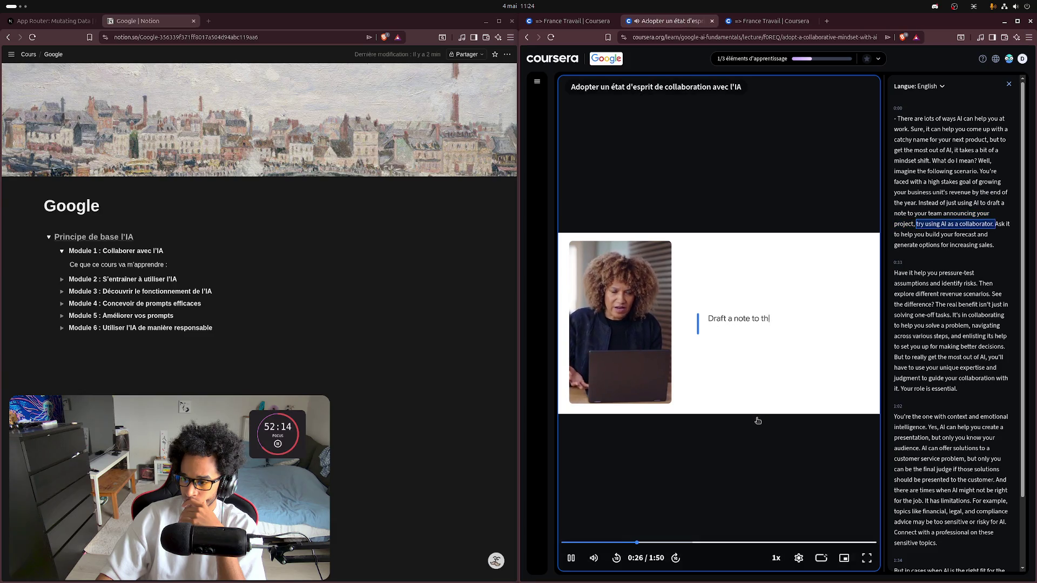
Step: Pause the lesson and type the note's opening through 'concurrence', correcting its spelling
left_click(757, 420)
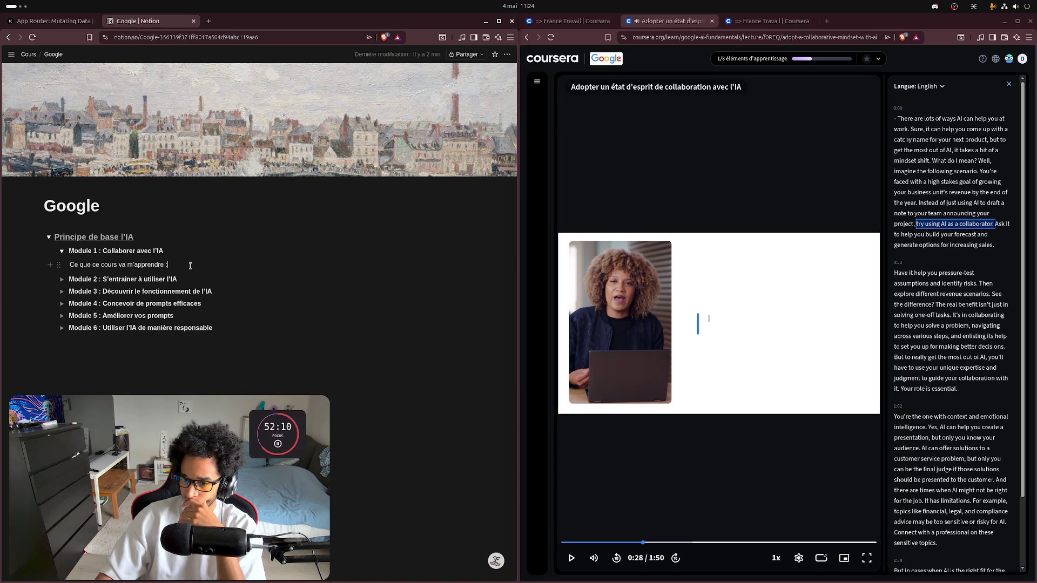
key("BackSpace")
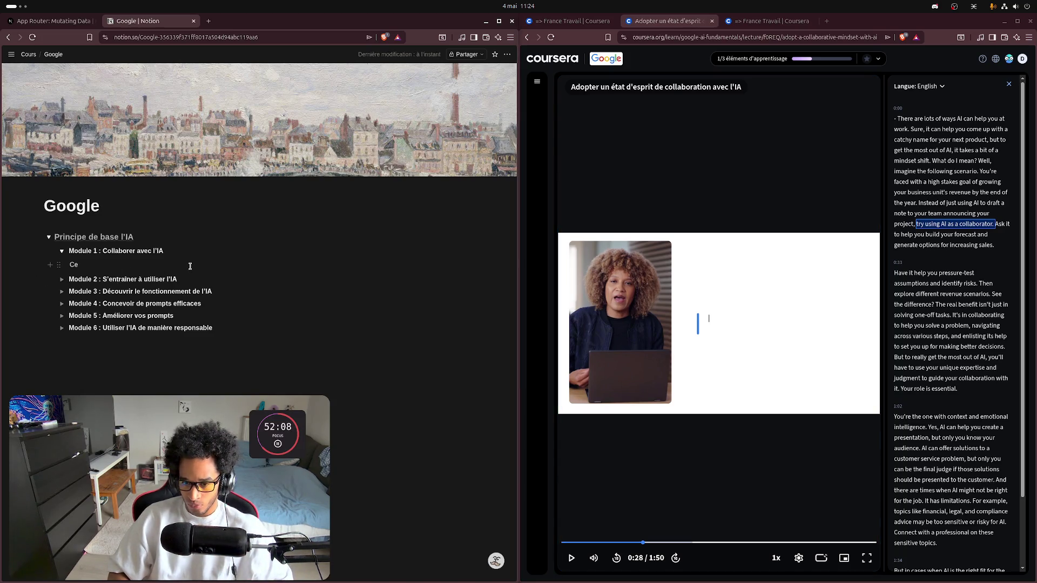
type("I")
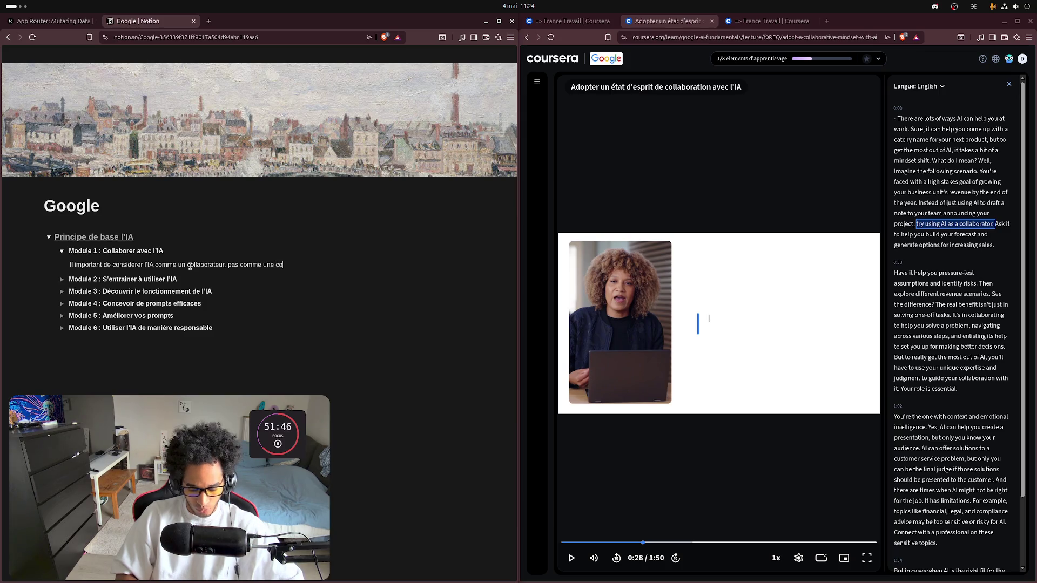
type("urence.")
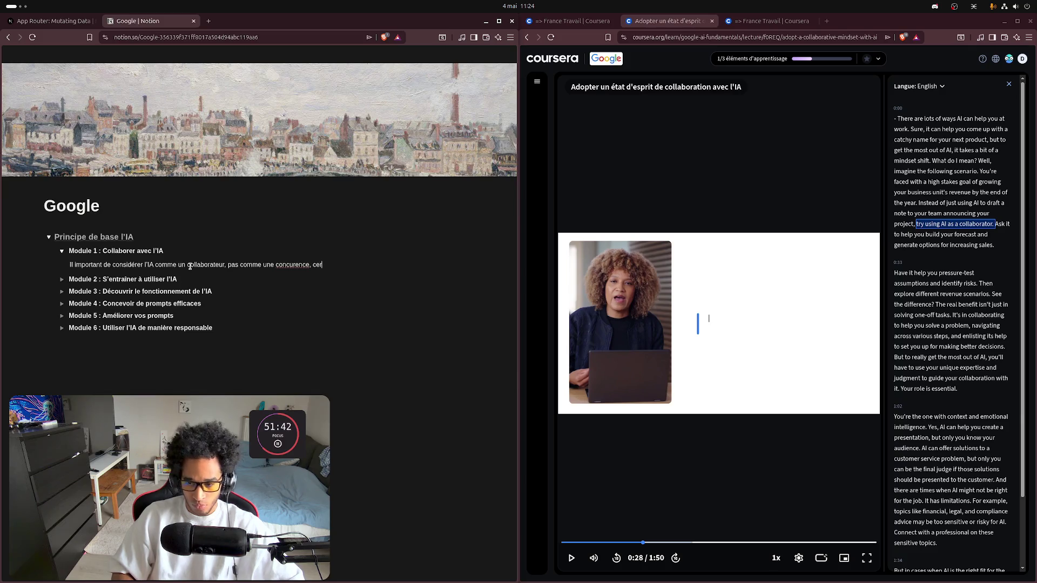
key("BackSpace")
type("e")
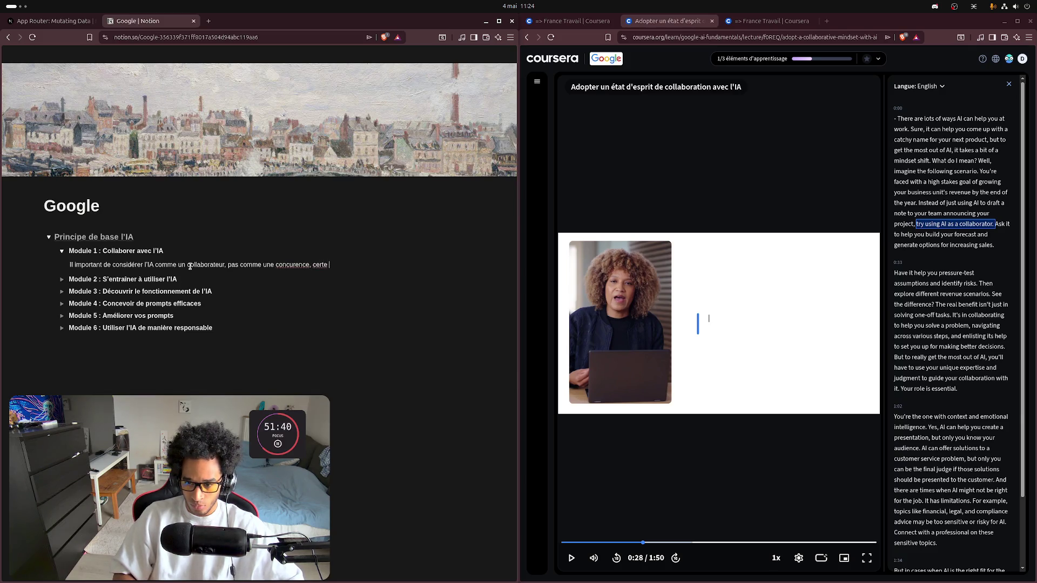
right_click(295, 265)
left_click(311, 293)
Step: Fix 'certe' and finish with 'permettre de redistribuer les cartes et de tirer son épingle du jeu.'; resume video
right_click(324, 266)
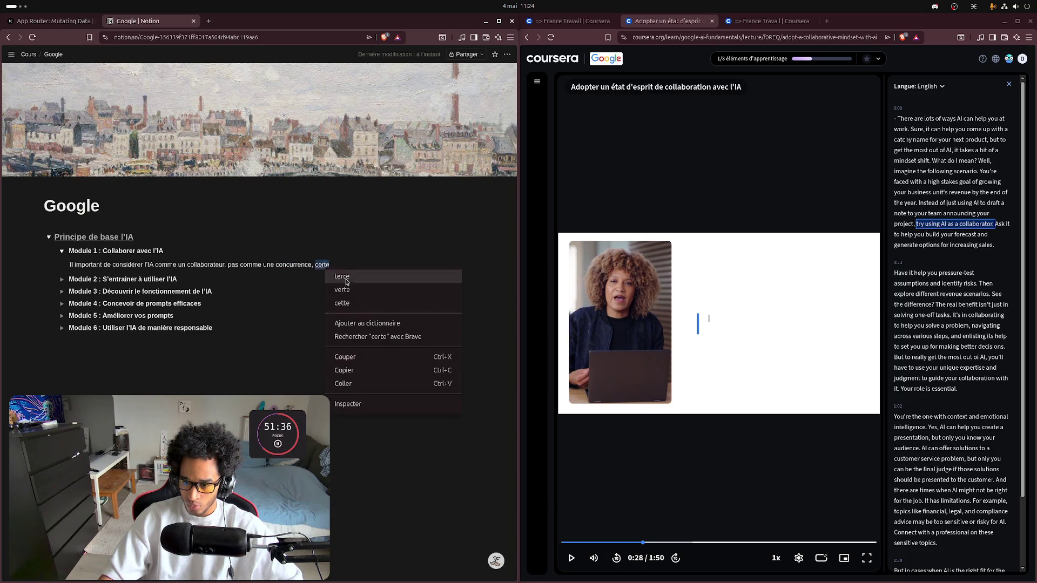
key("Escape")
left_click(338, 263)
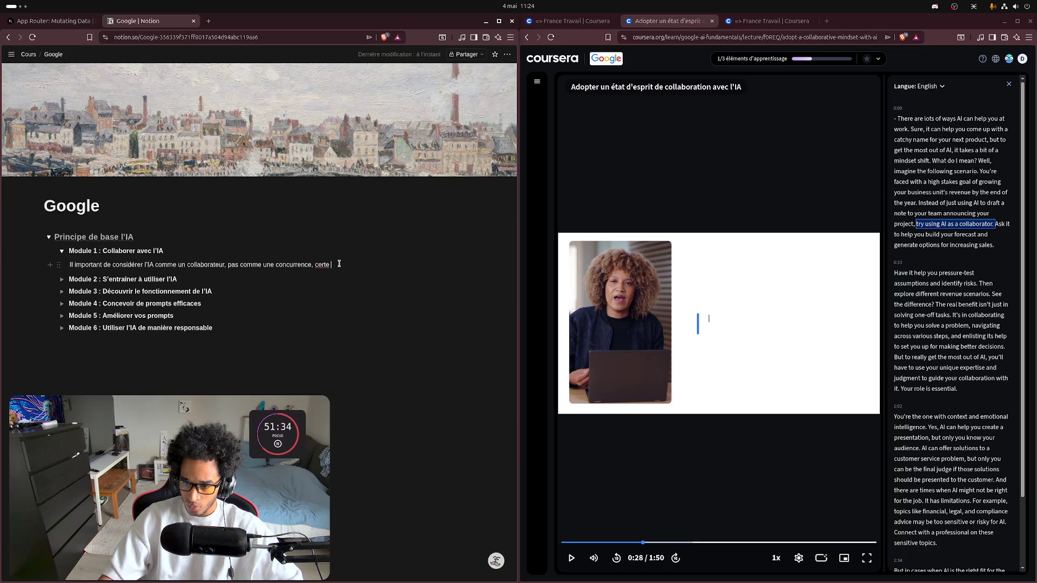
key("BackSpace")
key("BackSpace")
key("BackSpace")
type("serte le ")
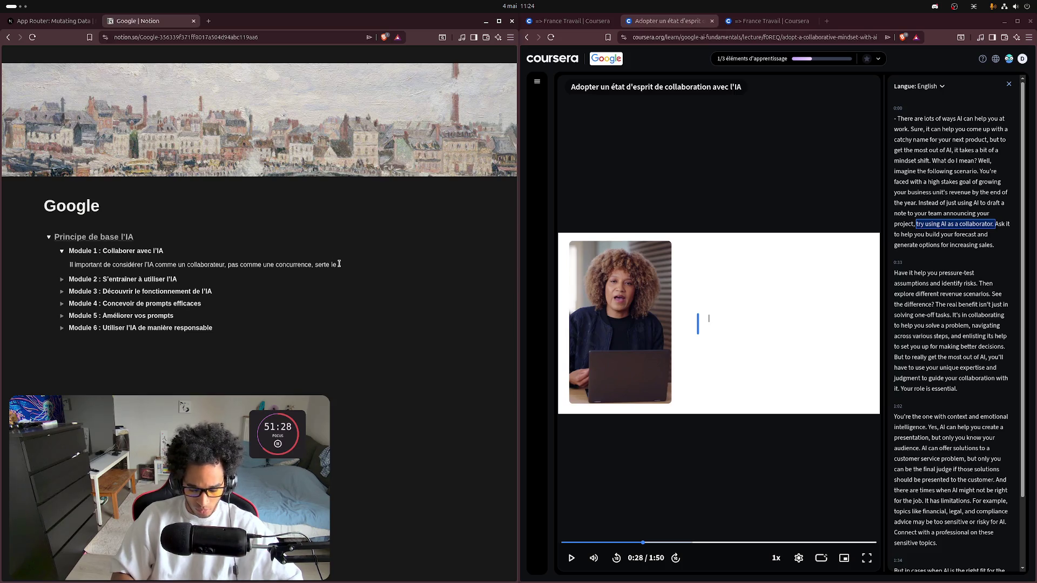
type("marché est en ")
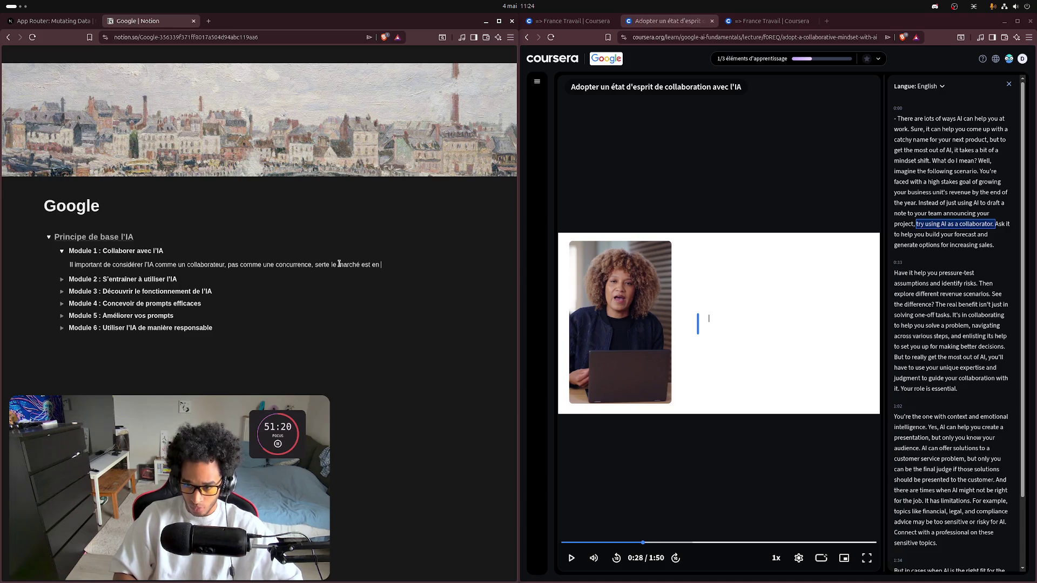
type("forte mutation")
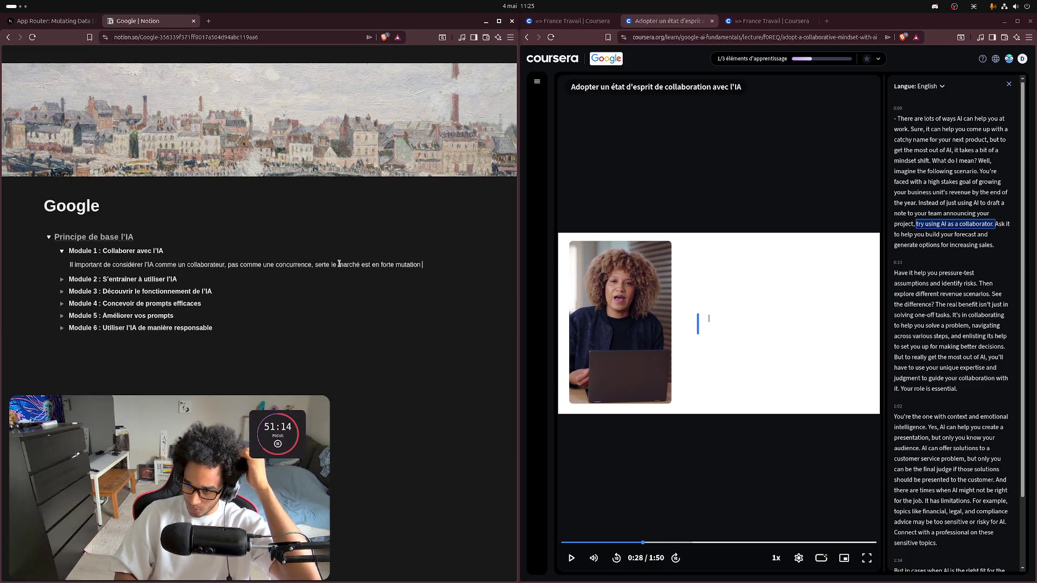
type(" du ")
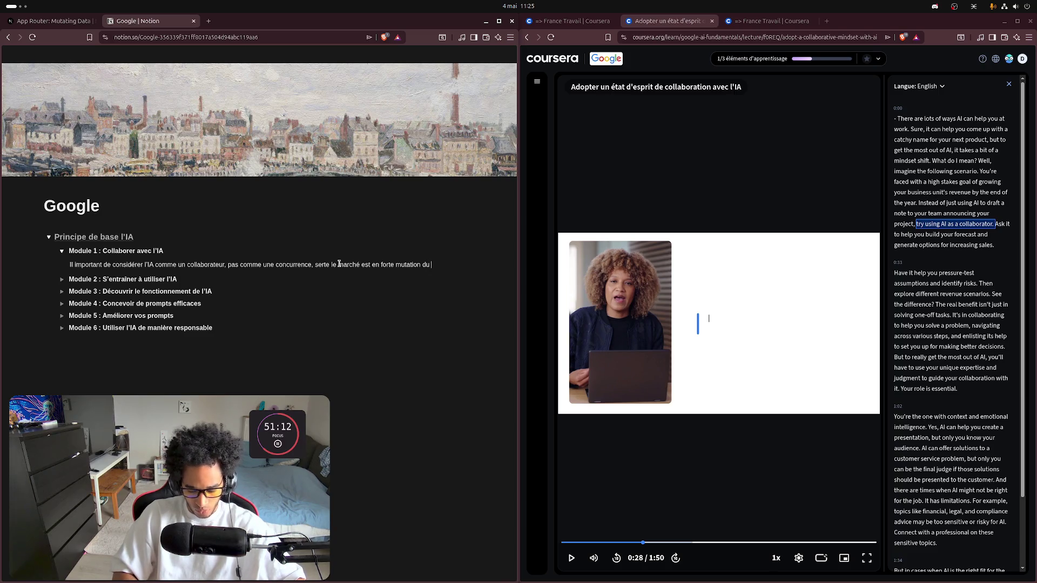
type("sonarrivée ")
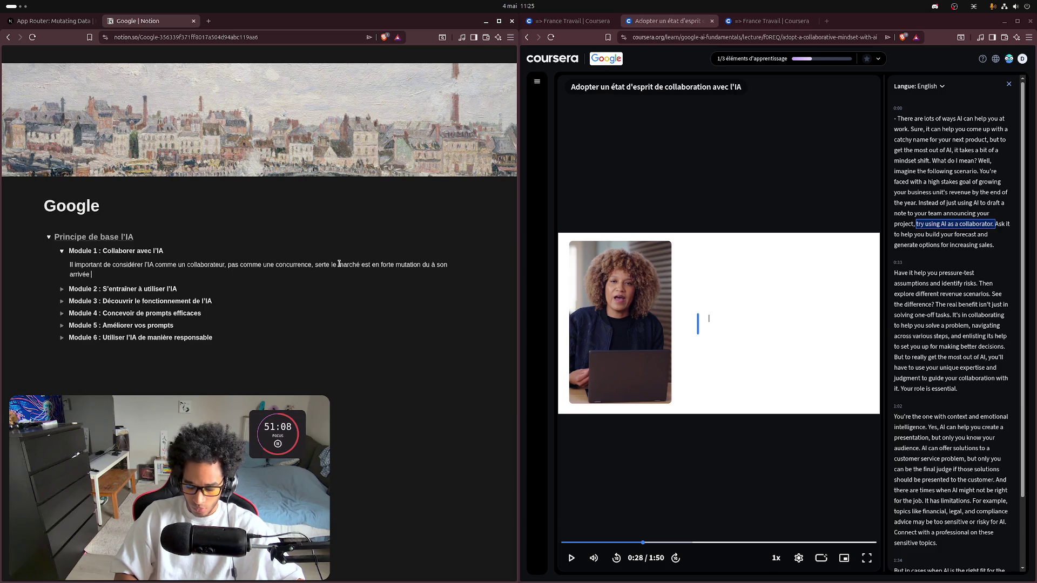
type("maid")
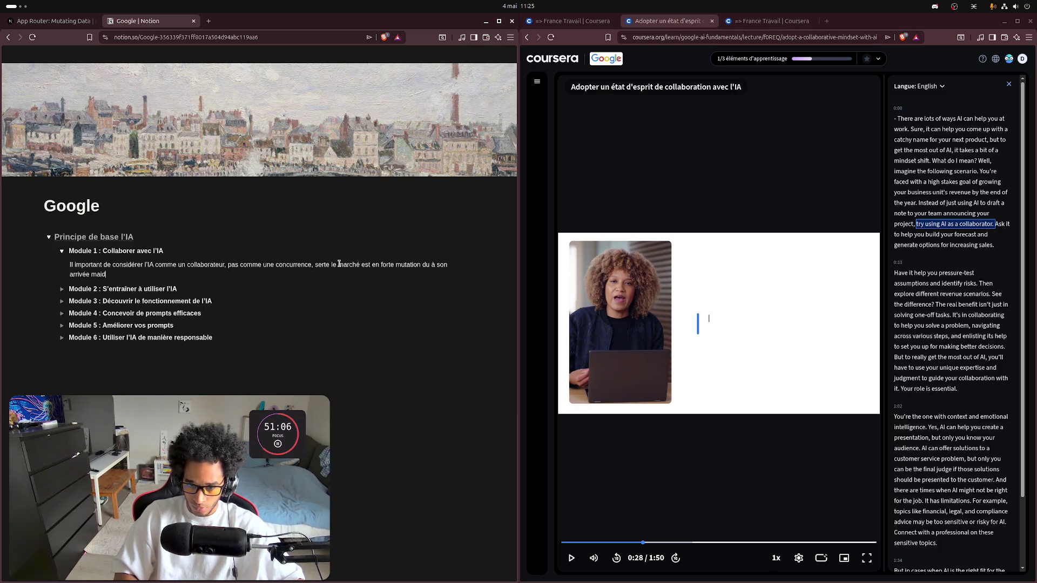
key("BackSpace")
type("s c")
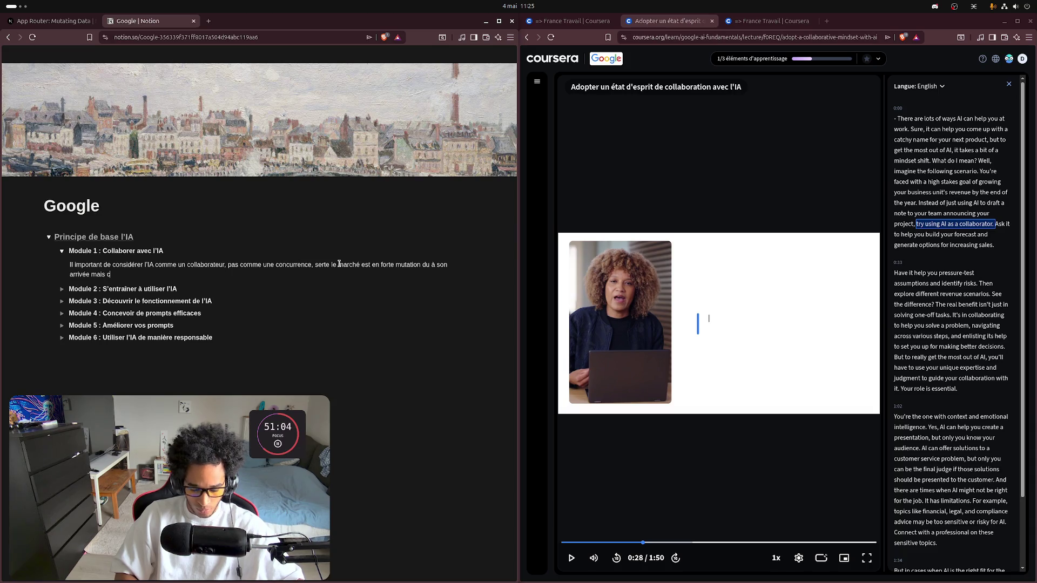
type("'est ce qui bv")
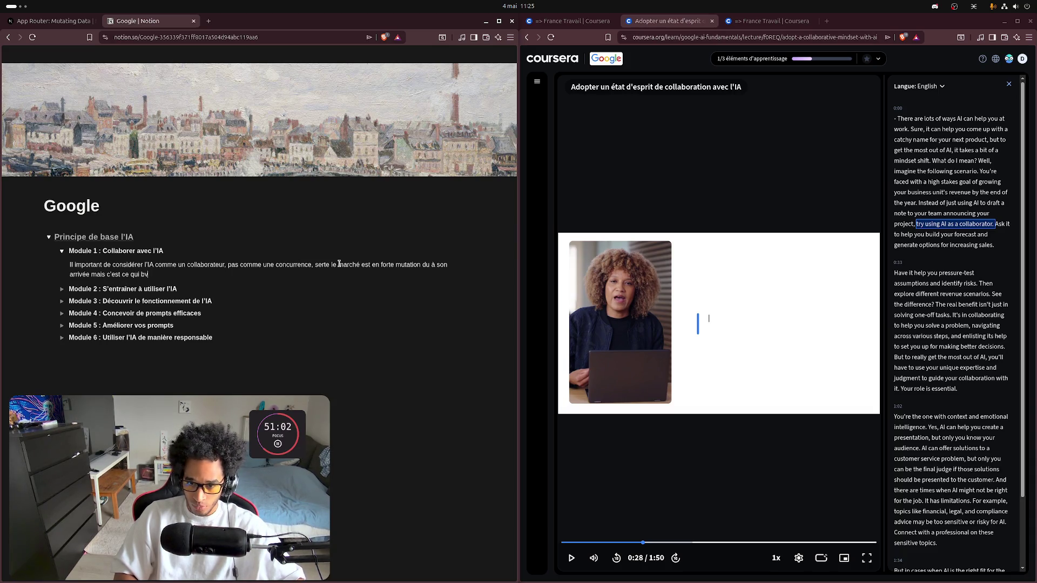
key("BackSpace")
key("BackSpace")
key("BackSpace")
type("per")
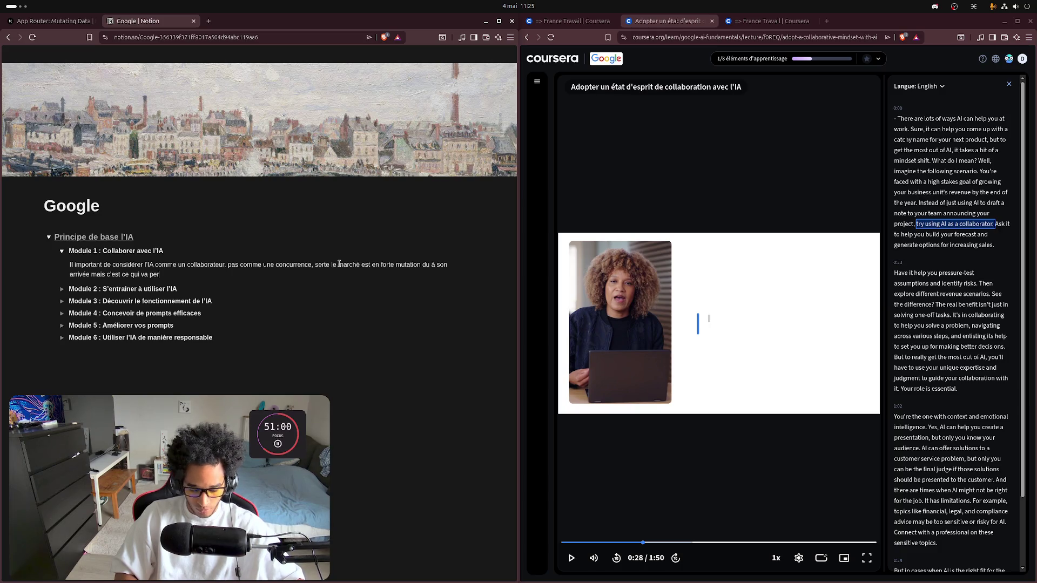
type("mettre de")
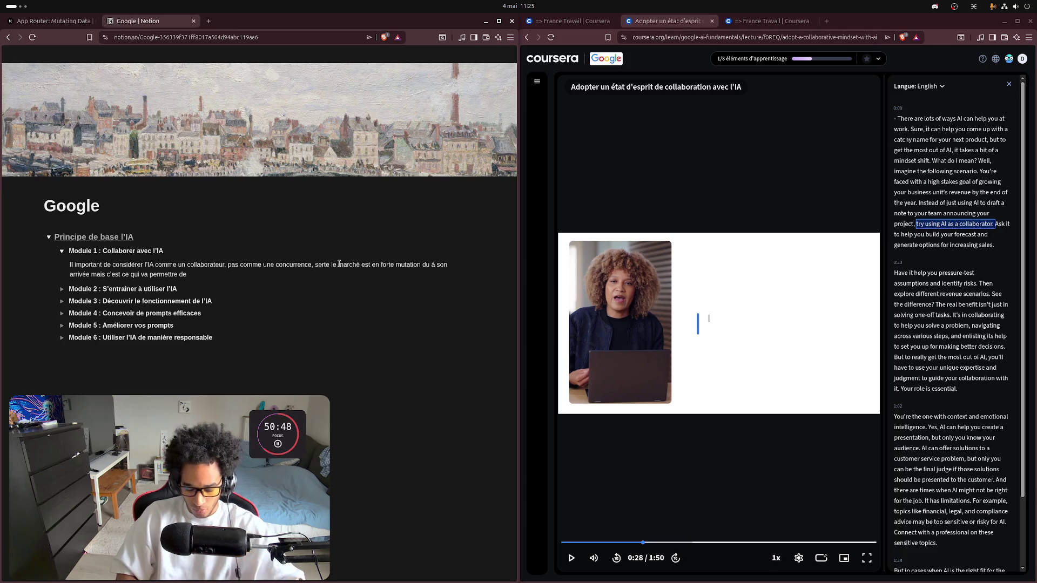
type("redistri")
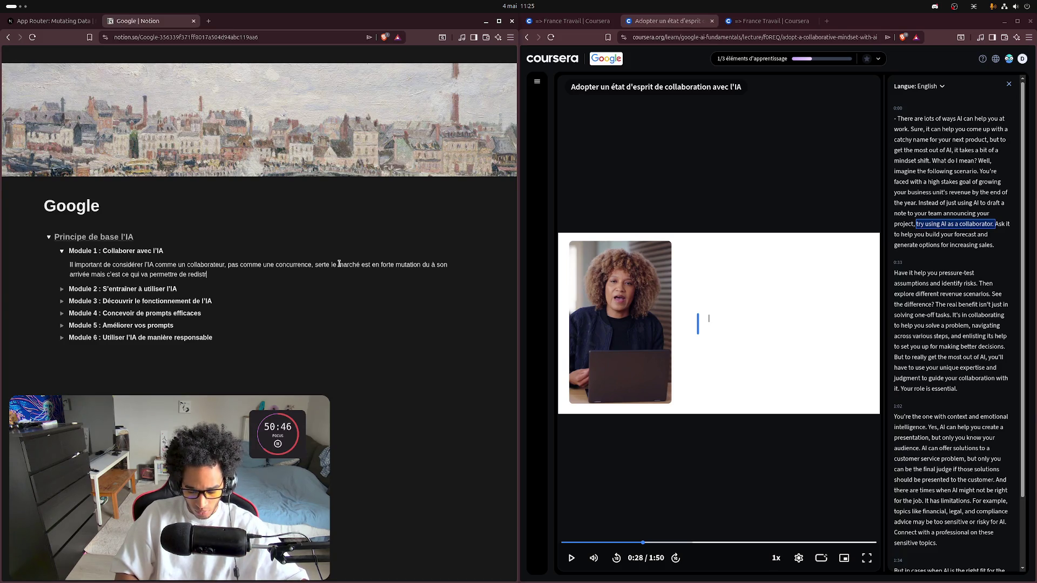
type("buer les cartes et ")
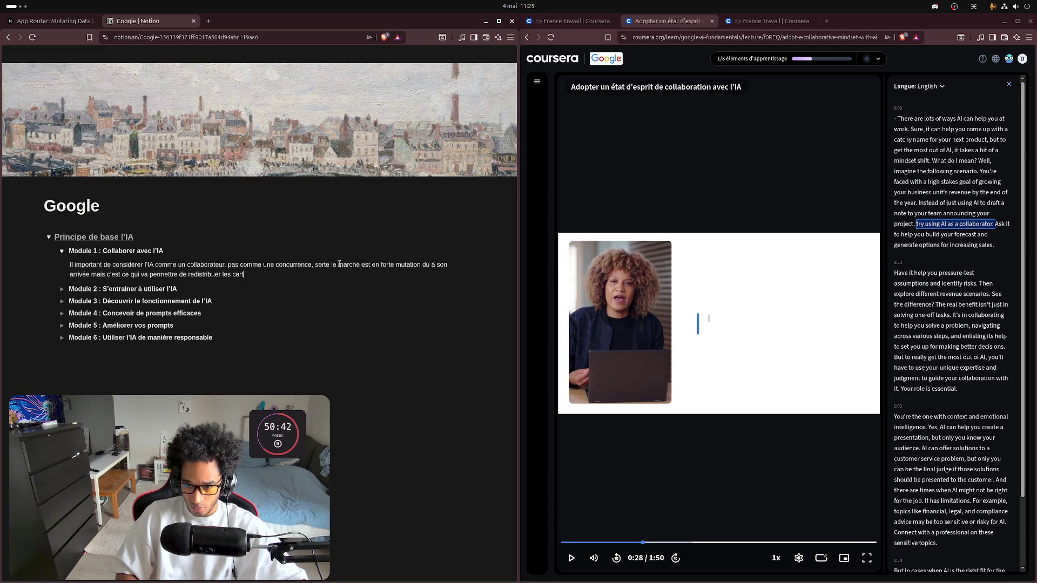
type("de tirer ")
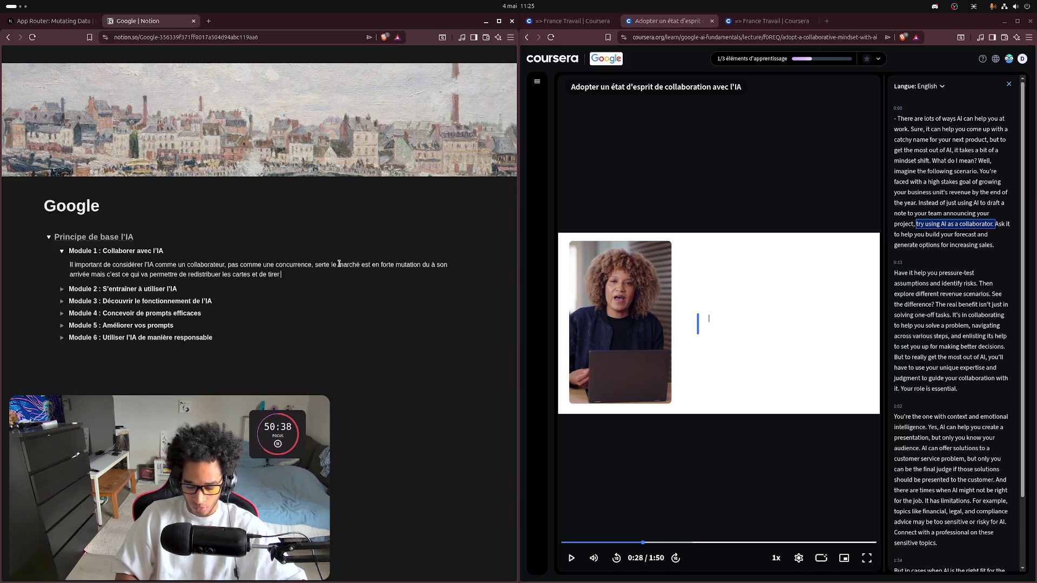
type("son épi")
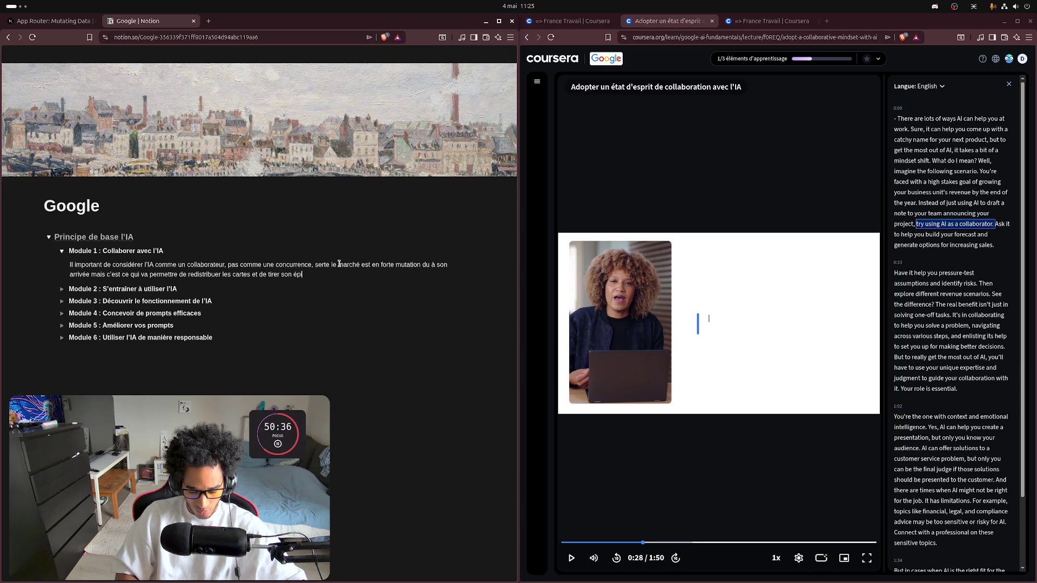
type("ngle du jeu")
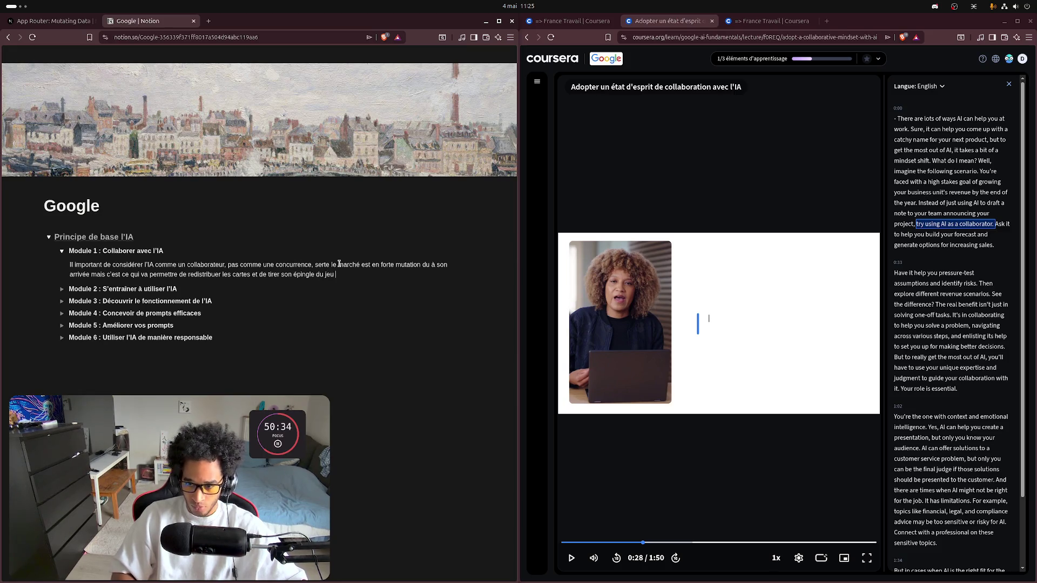
type(".")
left_click(743, 254)
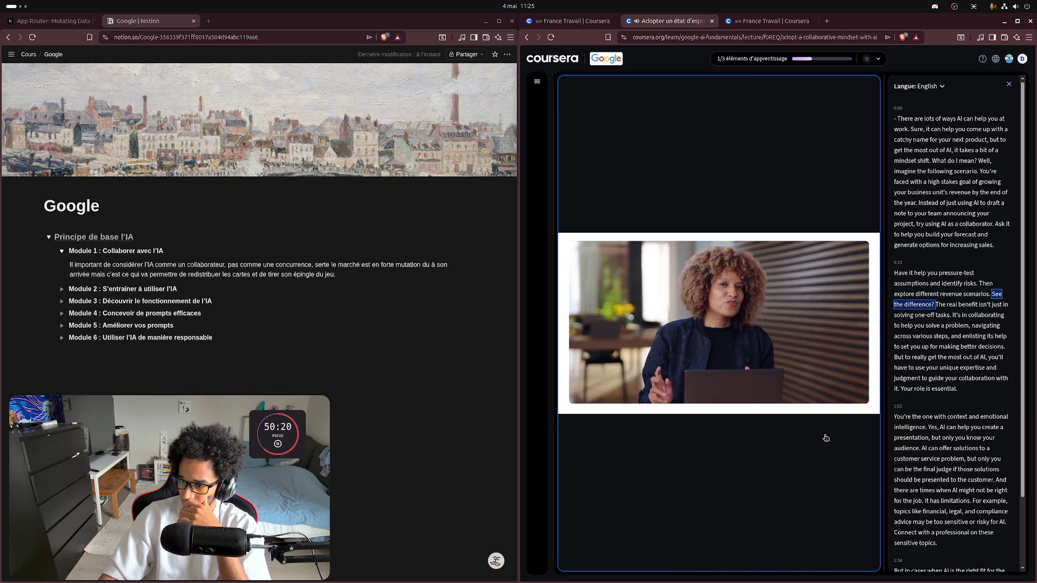
Step: Let the collaboration lesson play into its final section, then return to the Module 1 note's end
mouse_move(819, 435)
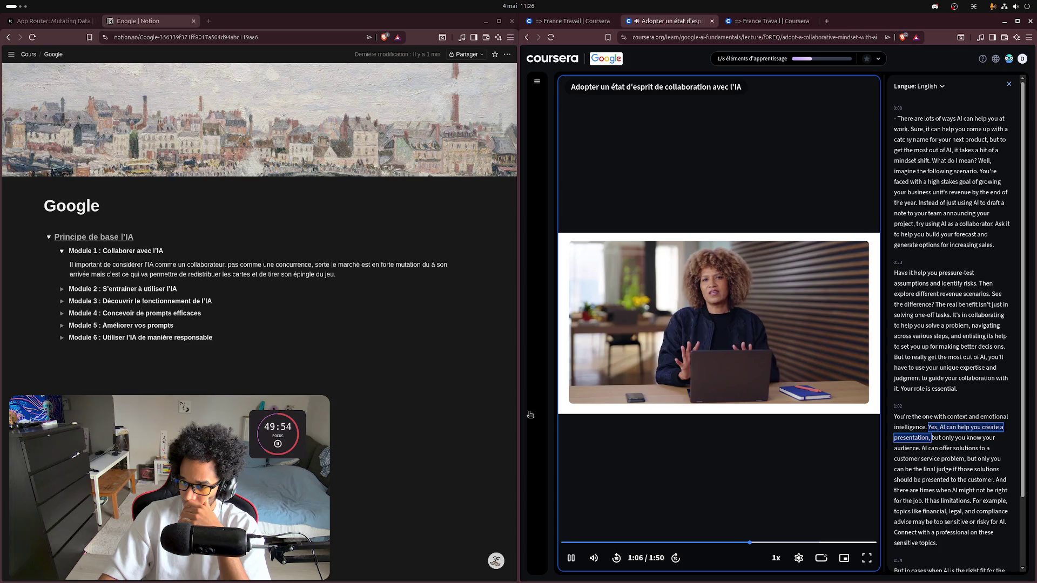
left_click(344, 277)
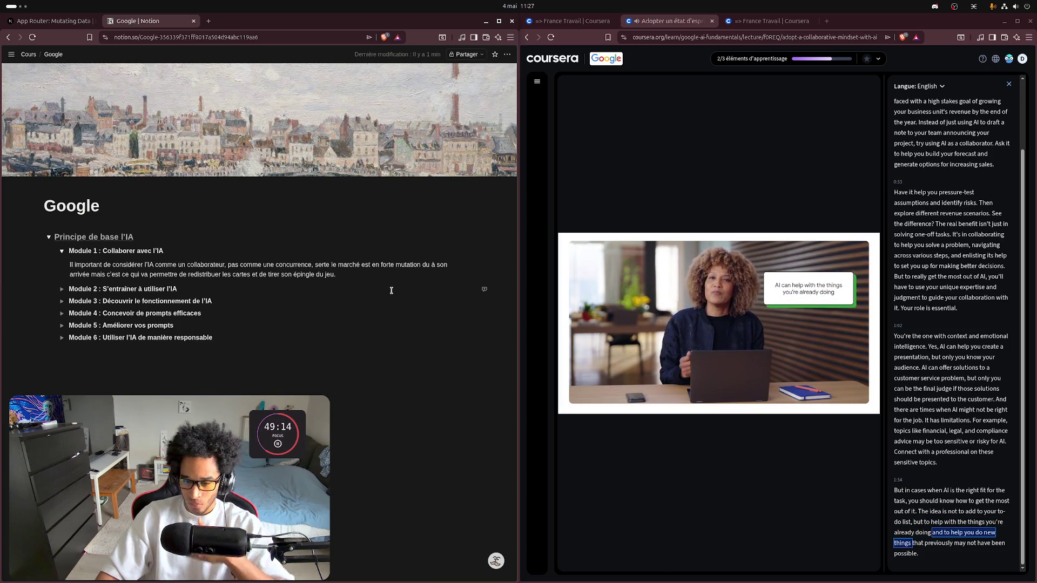
Step: Type « l'Ia » in the note and open the reading 'Trois façons de collaborer avec l'IA'
type("l'")
key("BackSpace")
key("BackSpace")
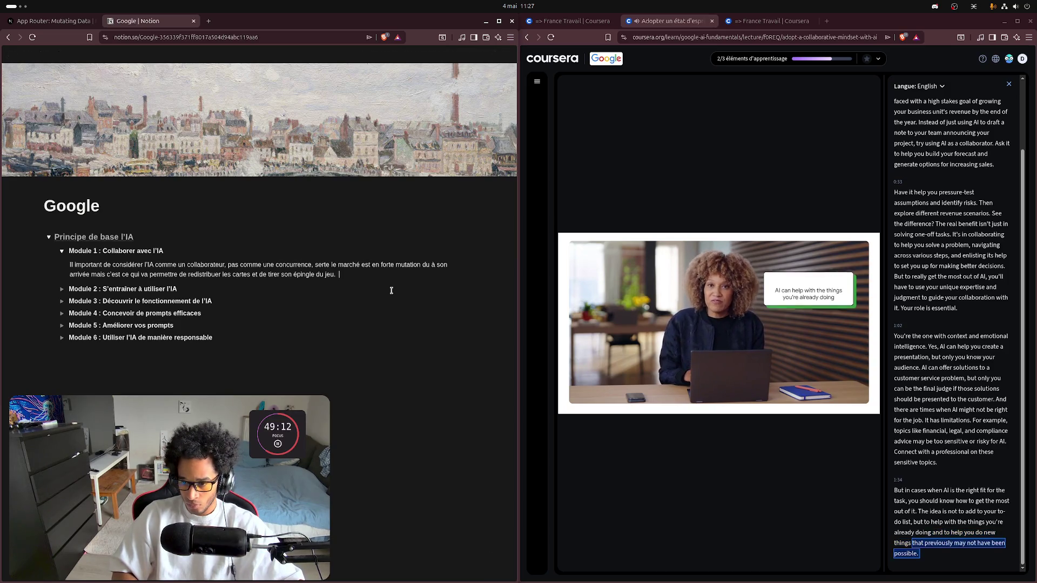
type("l'Ia")
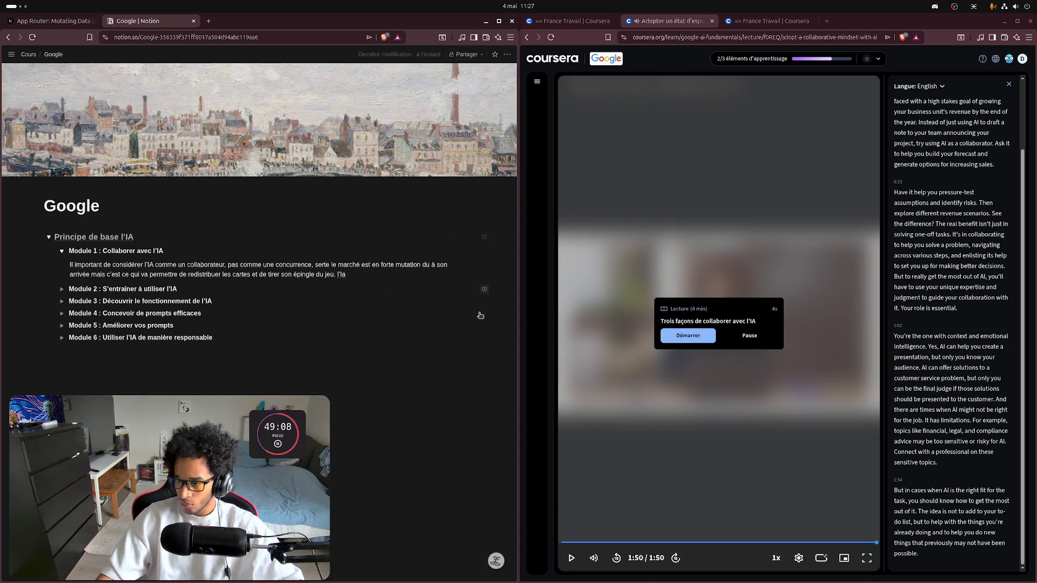
left_click(694, 336)
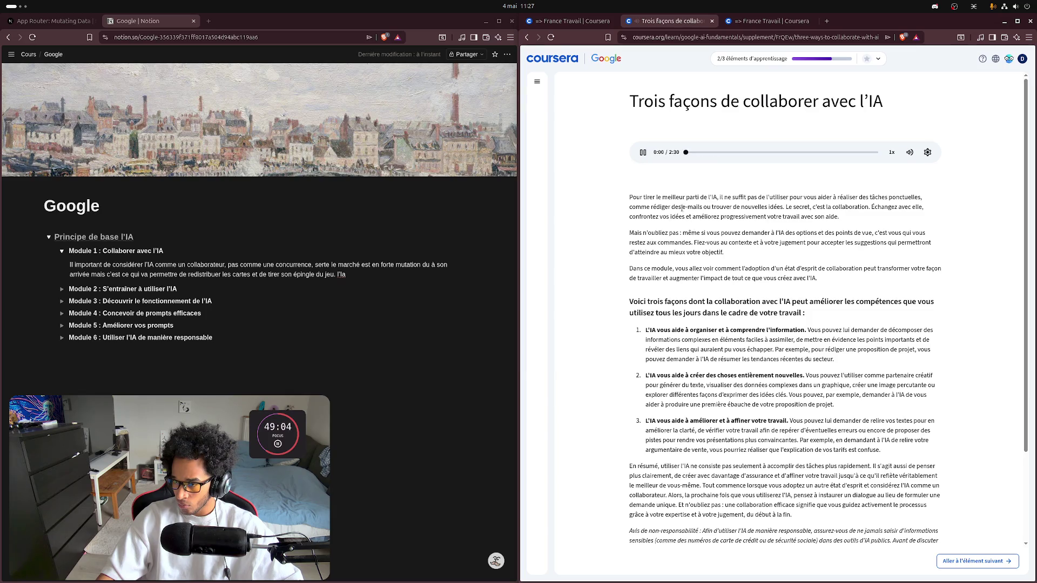
Step: Add « est un amplificateur, elle viendra évincer les doutes… optimisera ce qui vous fait actuellement »
left_click(359, 276)
type("est")
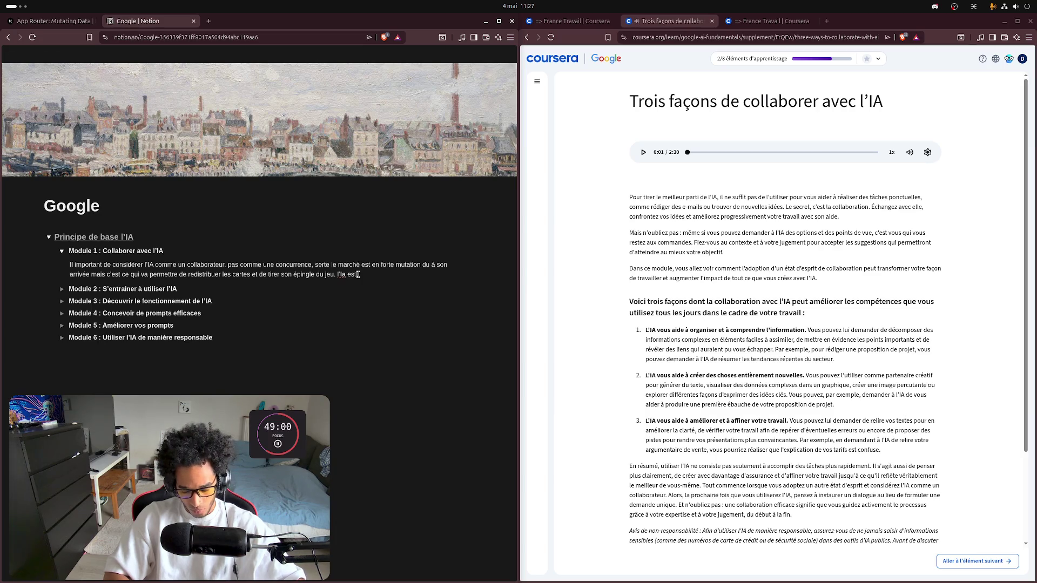
type(" un emplificateur")
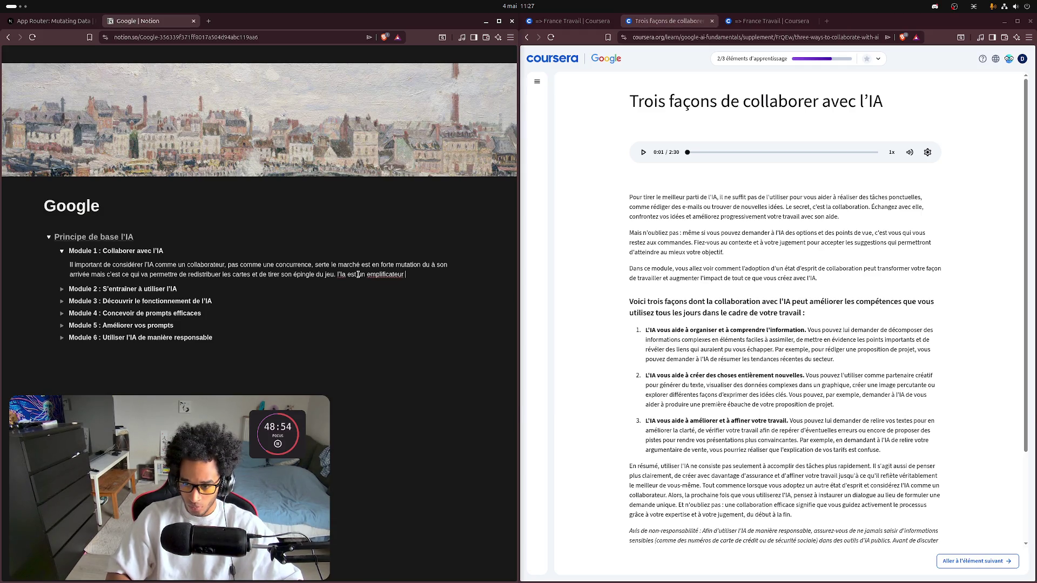
right_click(391, 275)
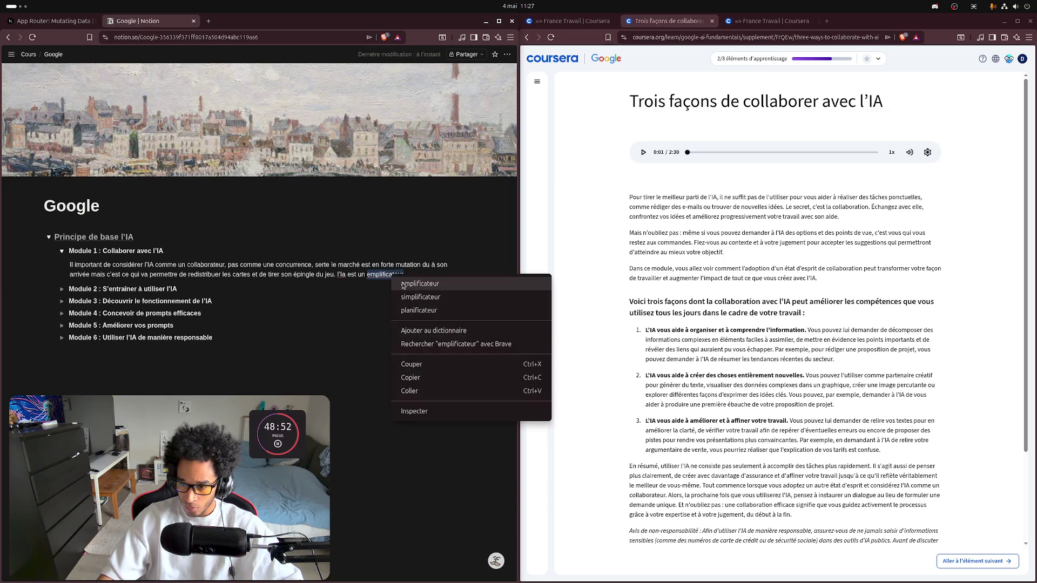
left_click(403, 284)
type(", e")
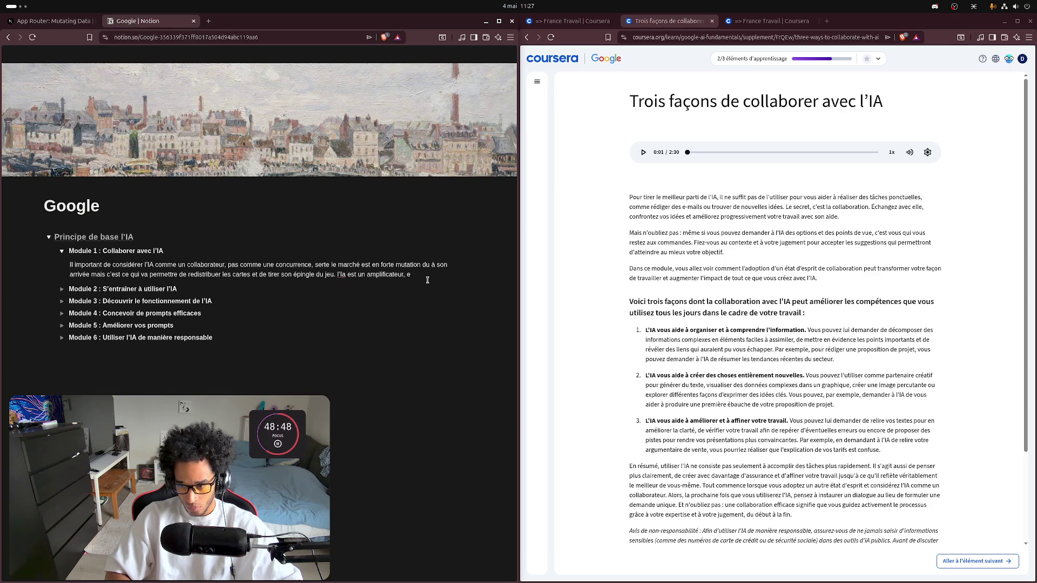
type("lle viendra ")
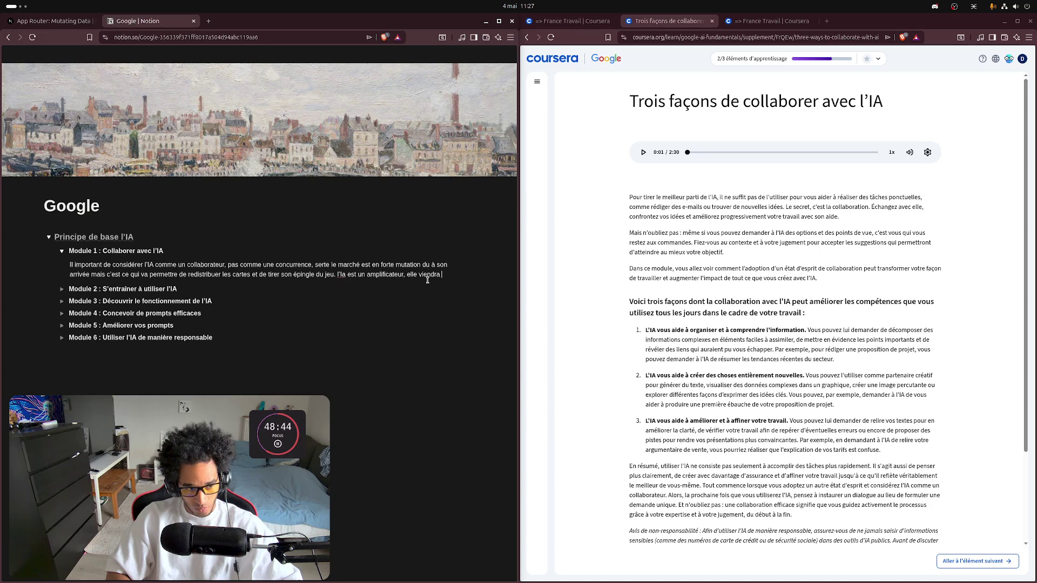
type("évincer les ")
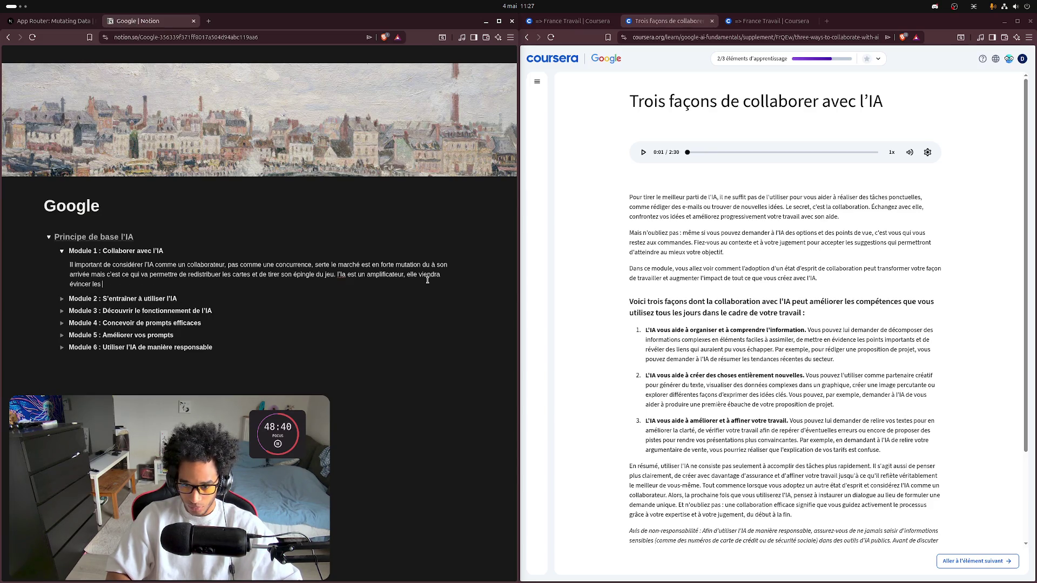
type("doute")
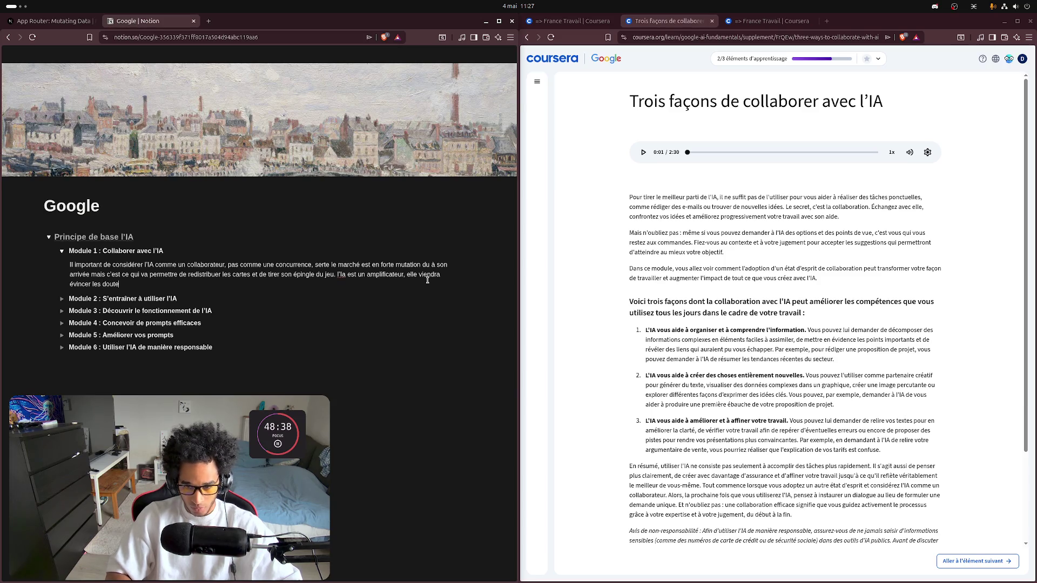
key("BackSpace")
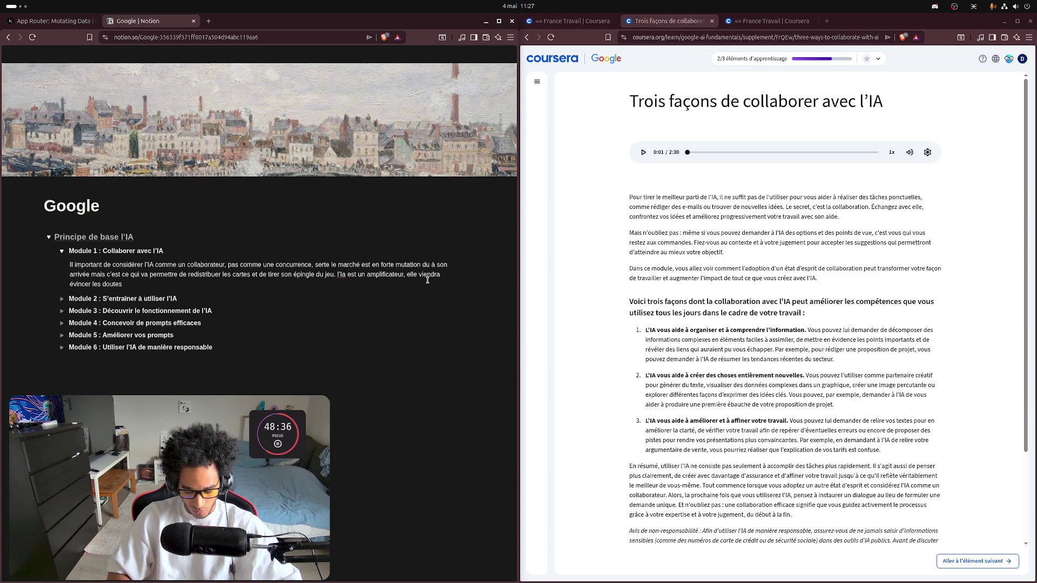
type(" sur un su")
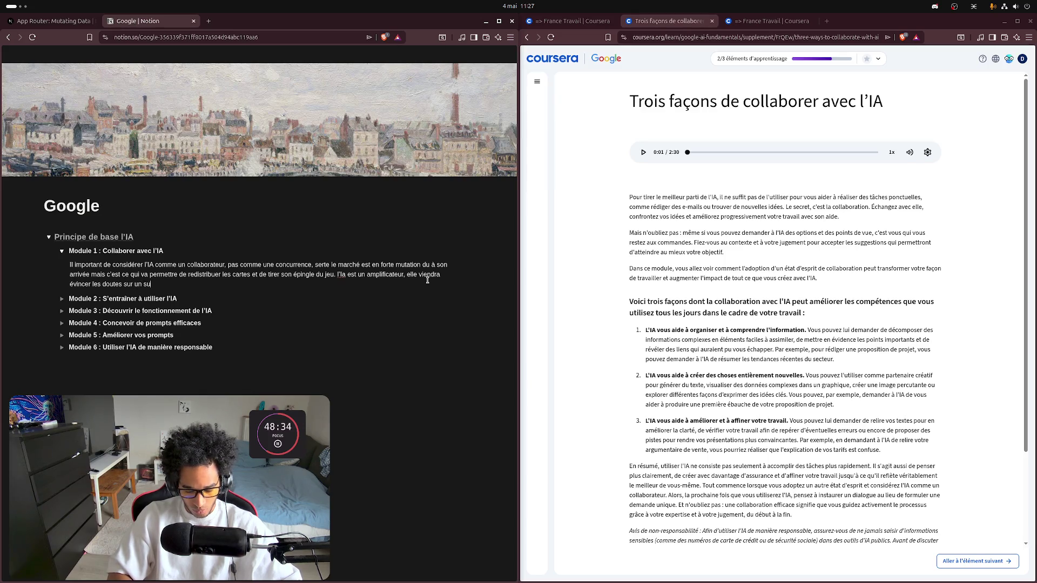
type("jet, ")
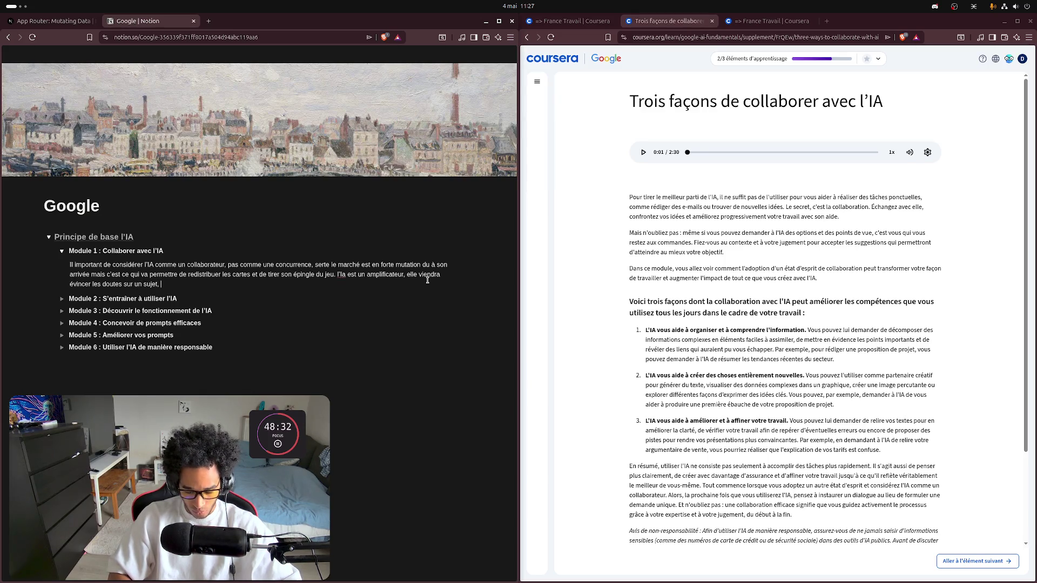
type("optimi")
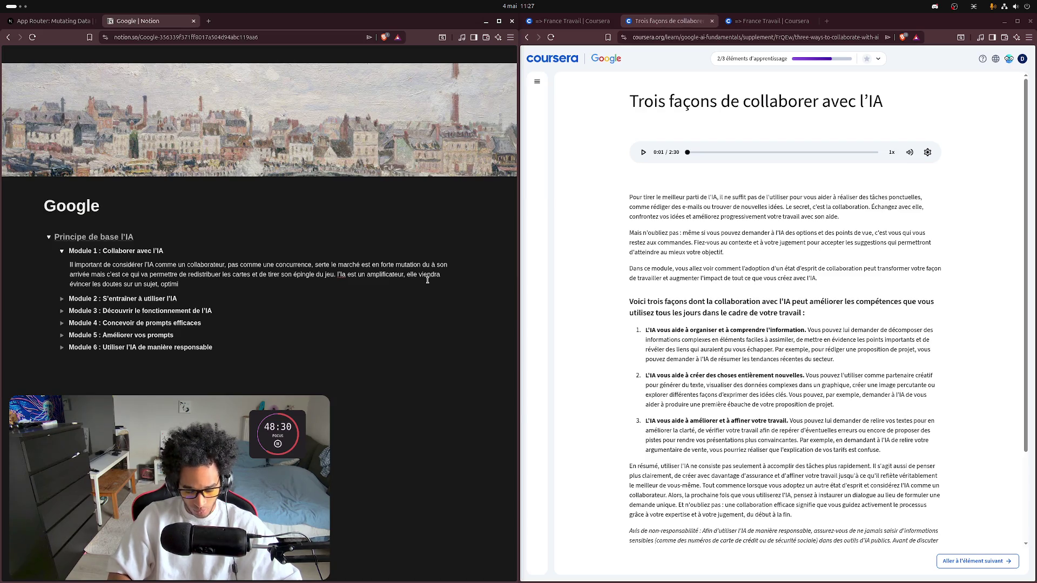
type("sera ce qui ")
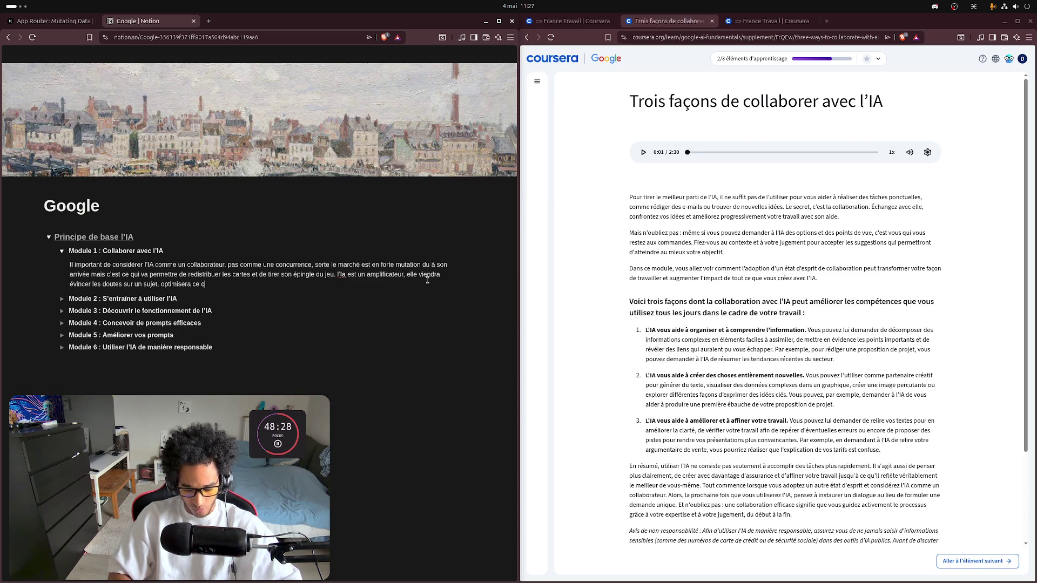
type("vou")
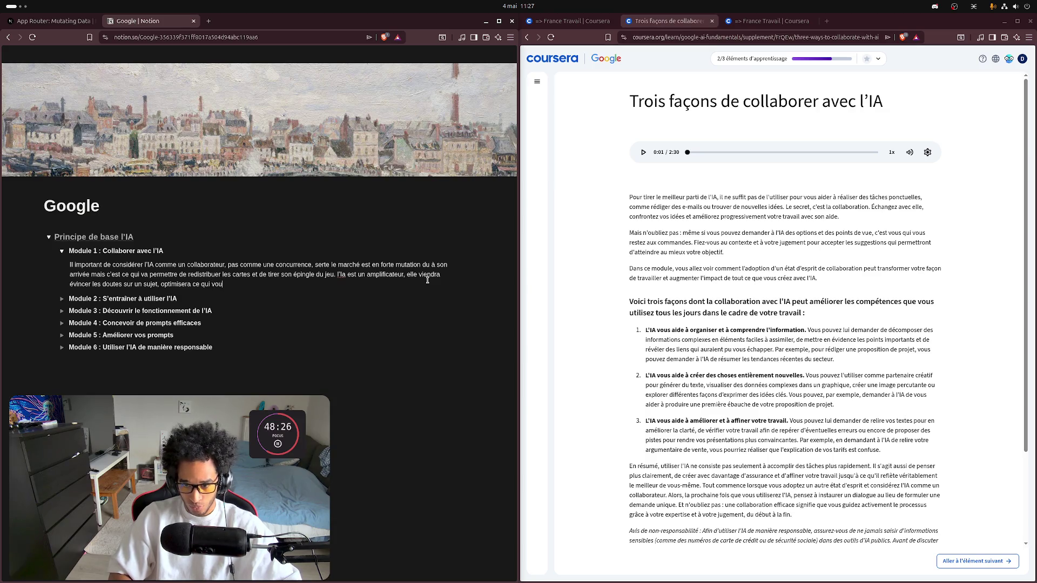
type("s fait")
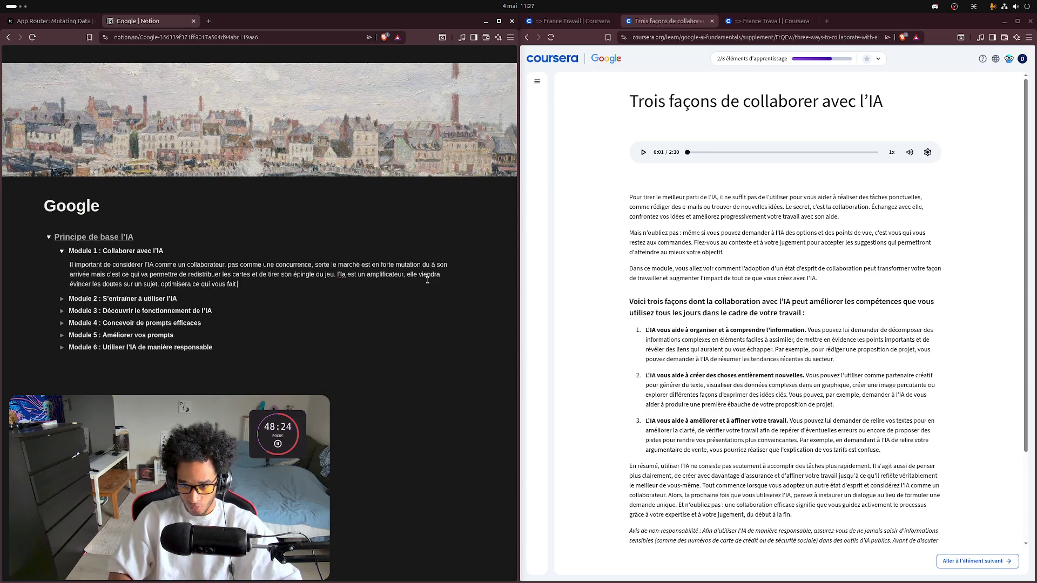
key("BackSpace")
type("a")
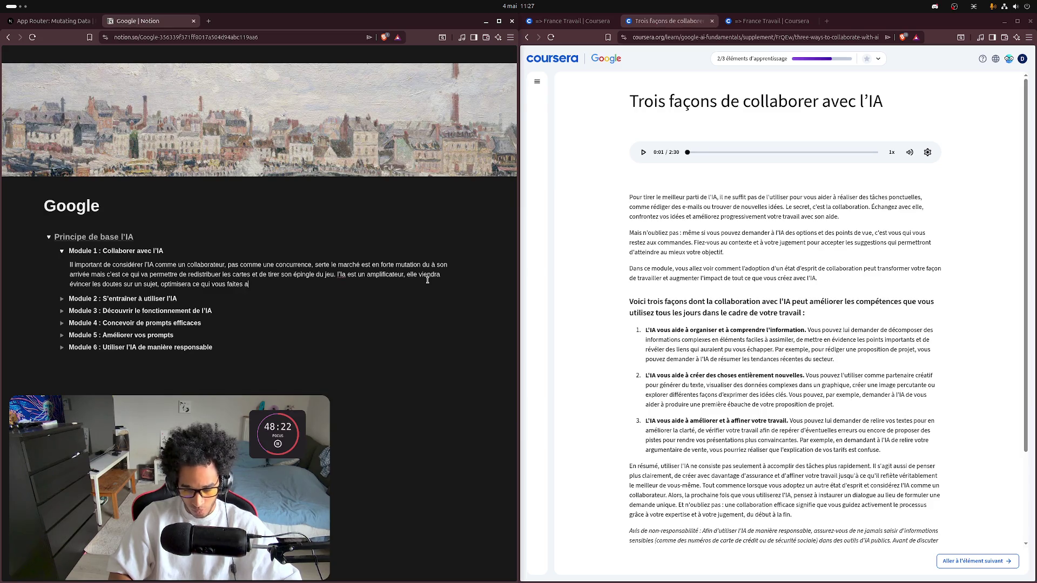
type("ctuellement")
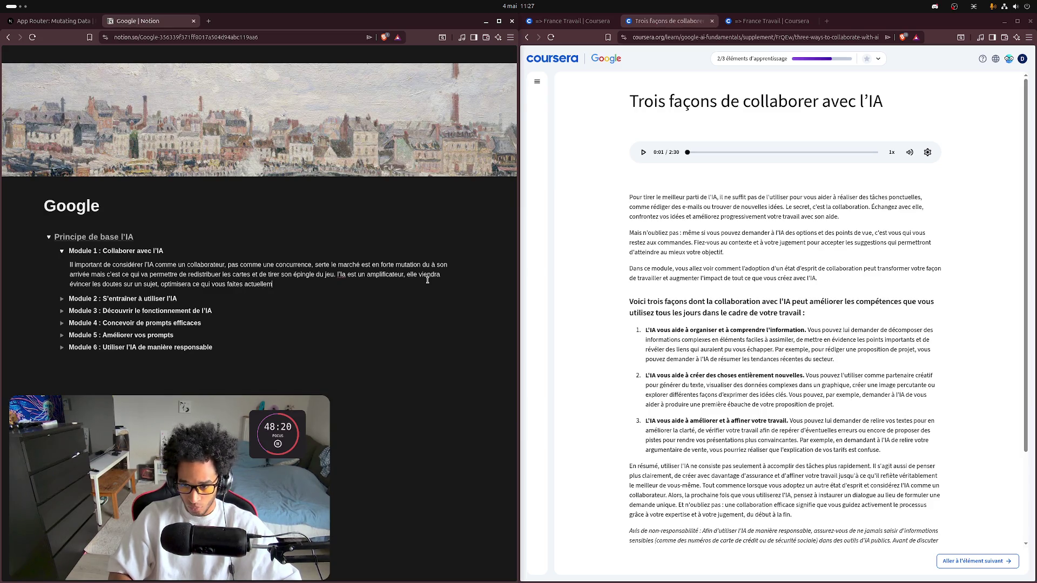
key("Down")
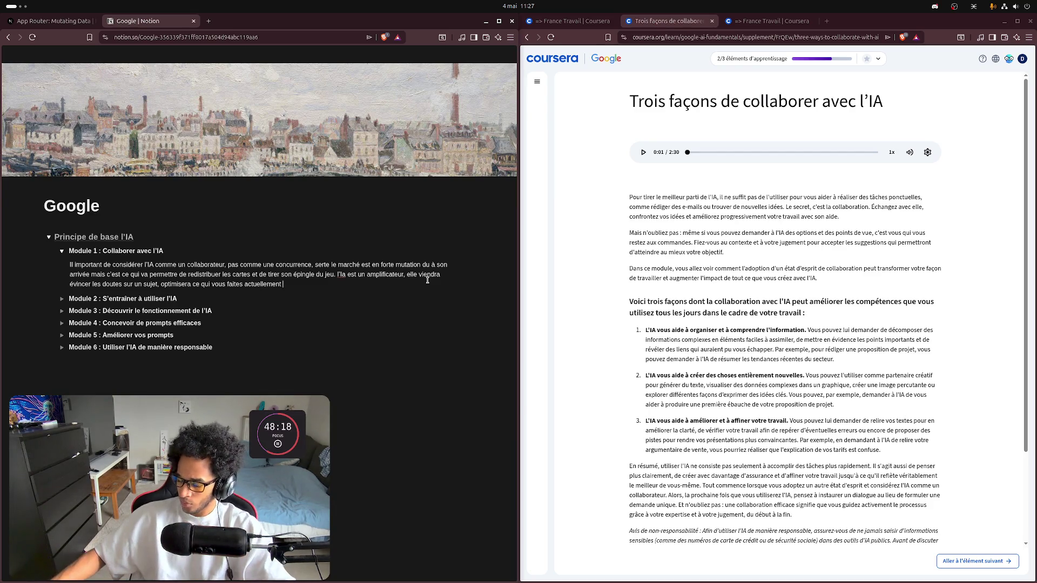
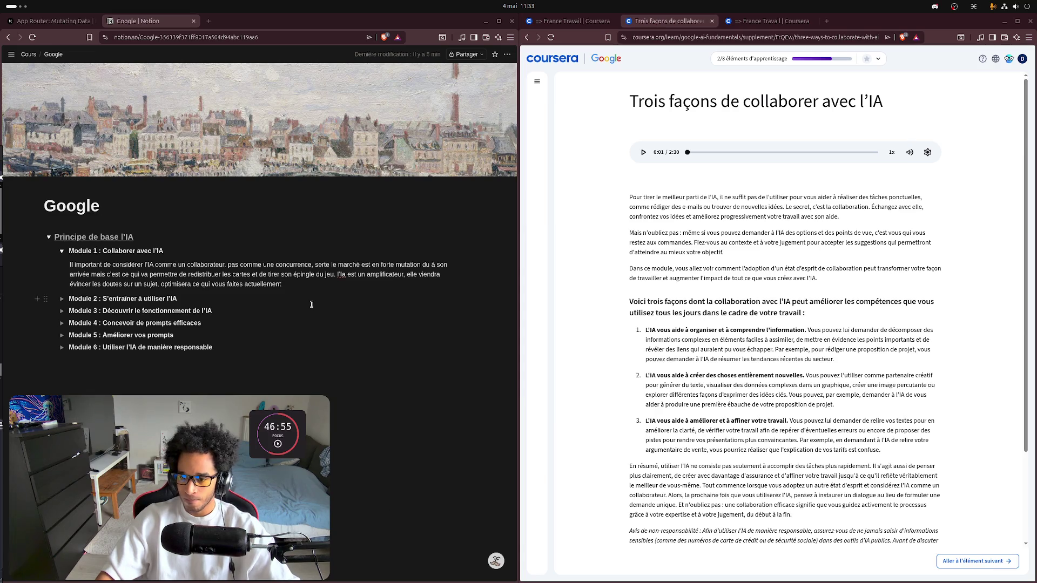
Step: Play the Coursera lesson audio to 0:15, then add an empty block under the Module 1 paragraph
left_click(301, 285)
type(".")
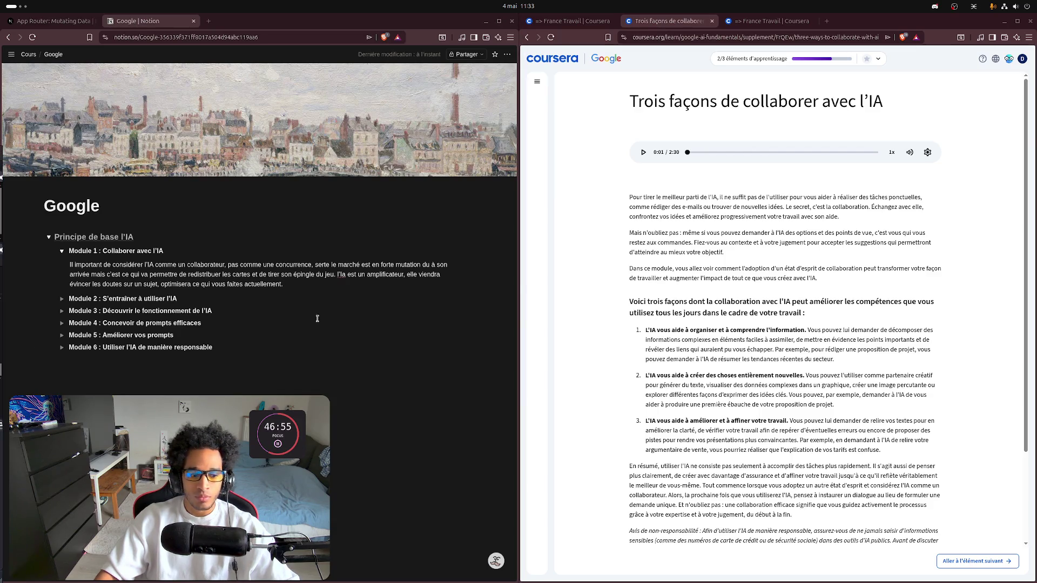
left_click(778, 284)
key("space")
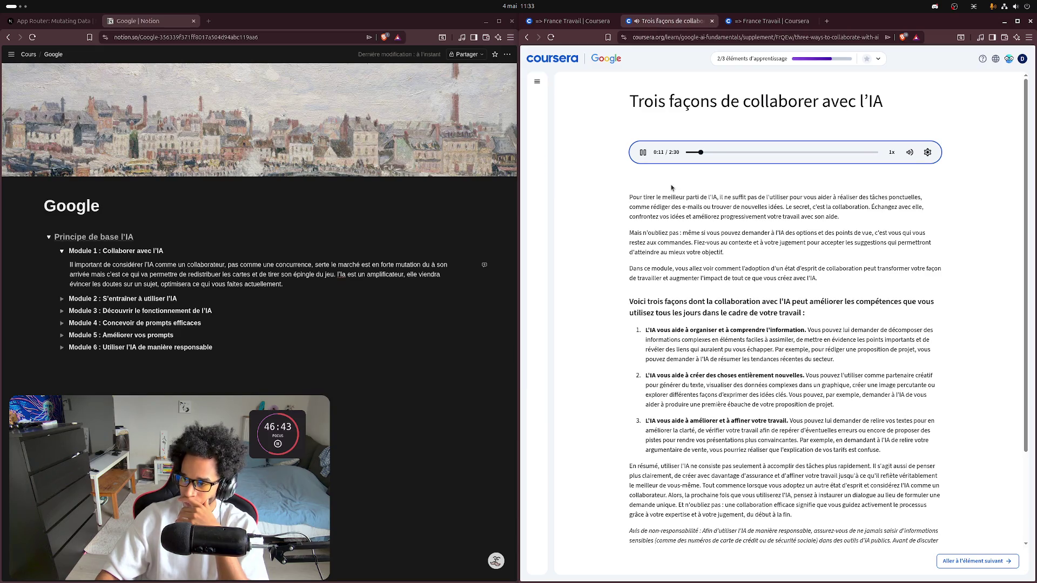
left_click(643, 151)
left_click(409, 381)
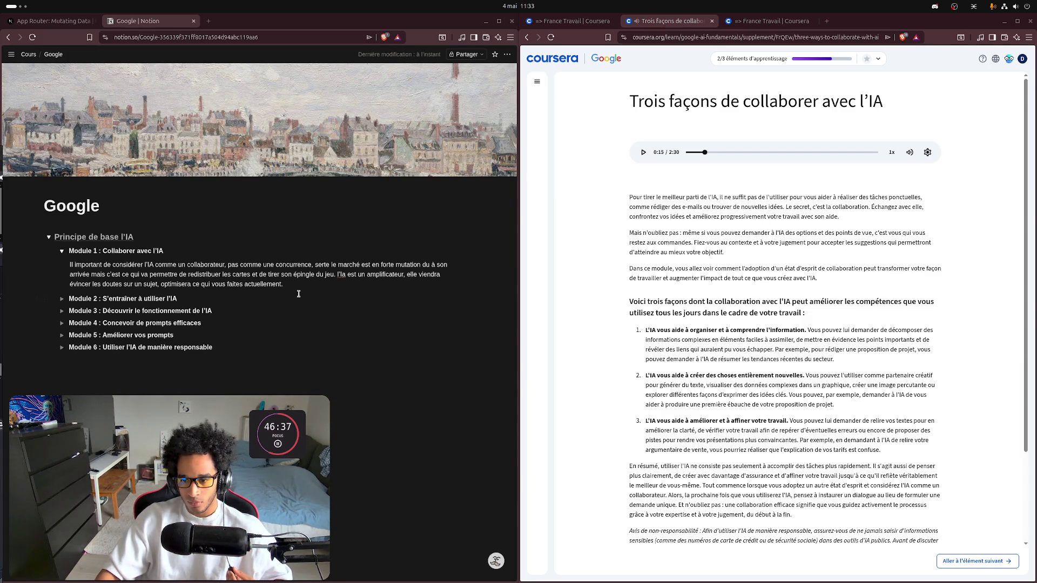
key("Return")
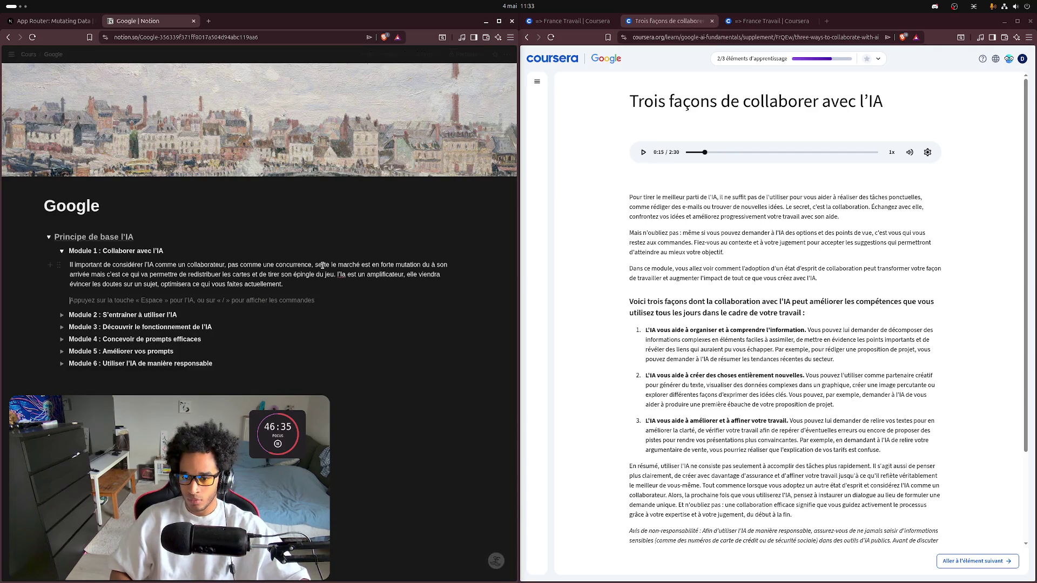
Step: Type the paragraph's opening: AI shouldn't just help with one-off tasks like writing e-mails
type("Po")
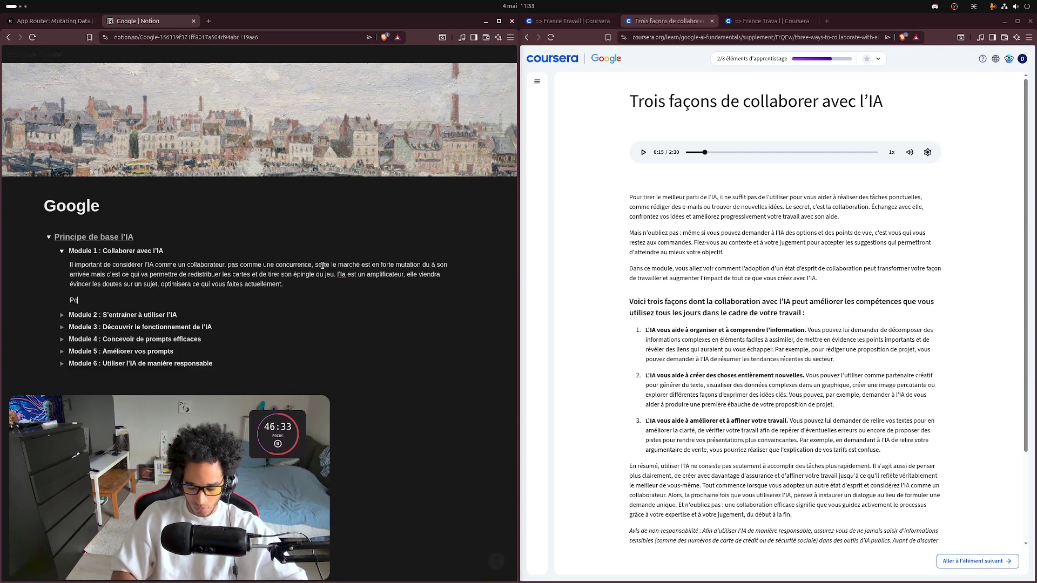
type("ur tirer ")
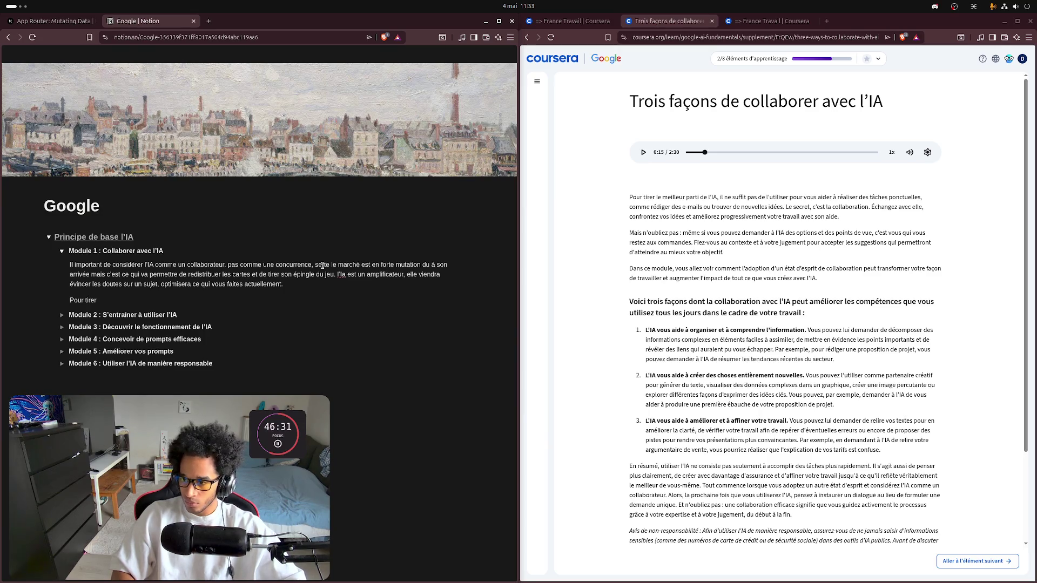
type("le meilleur ")
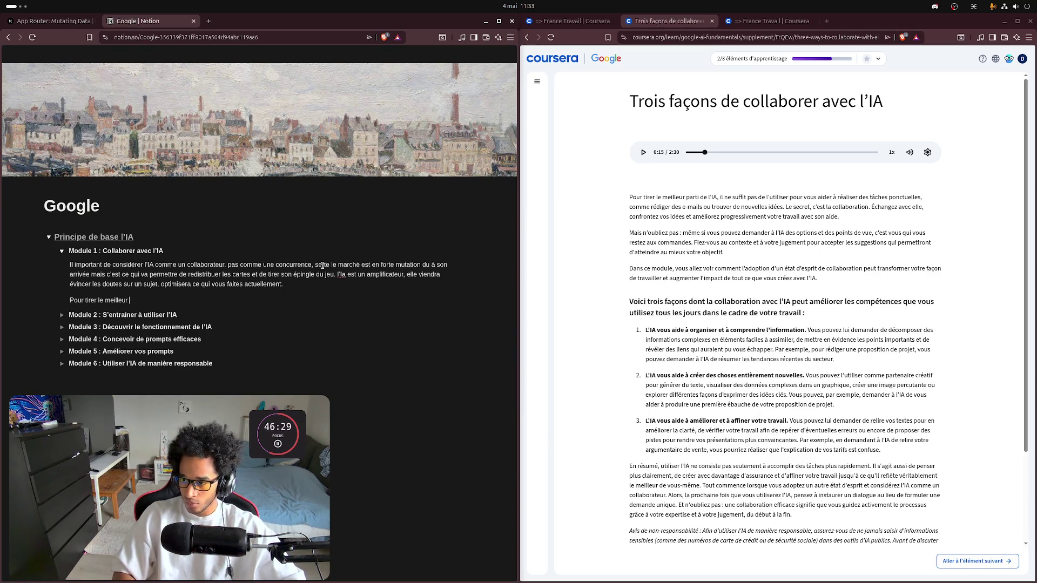
type("parti de l'IA, i")
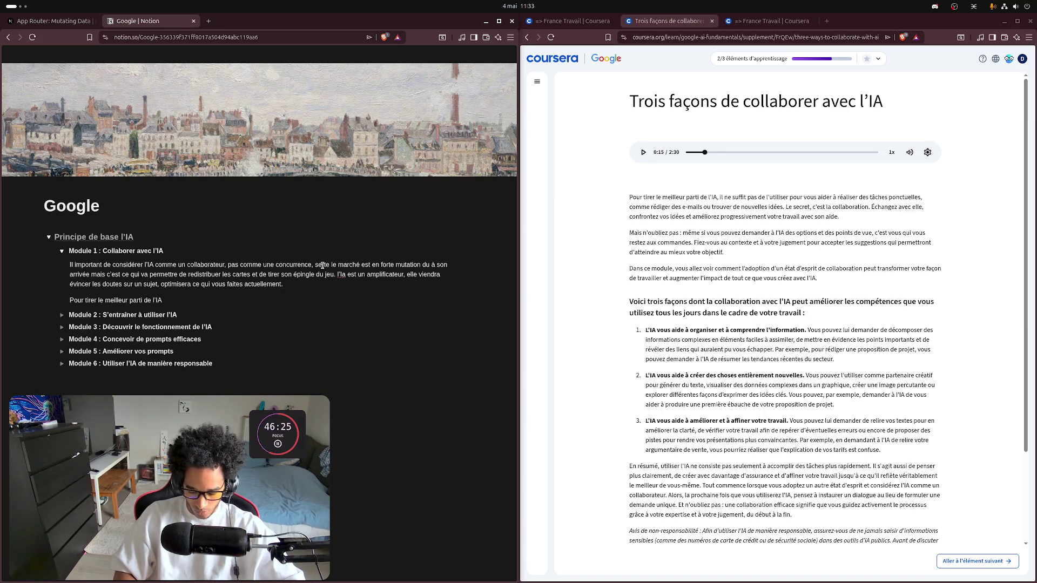
type("l ne suff")
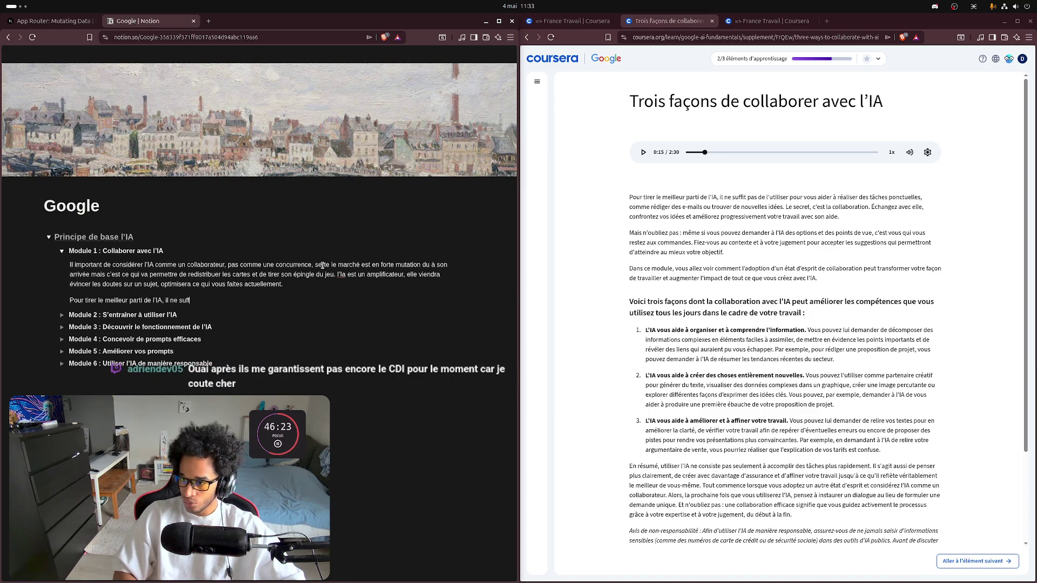
type("it pas de ")
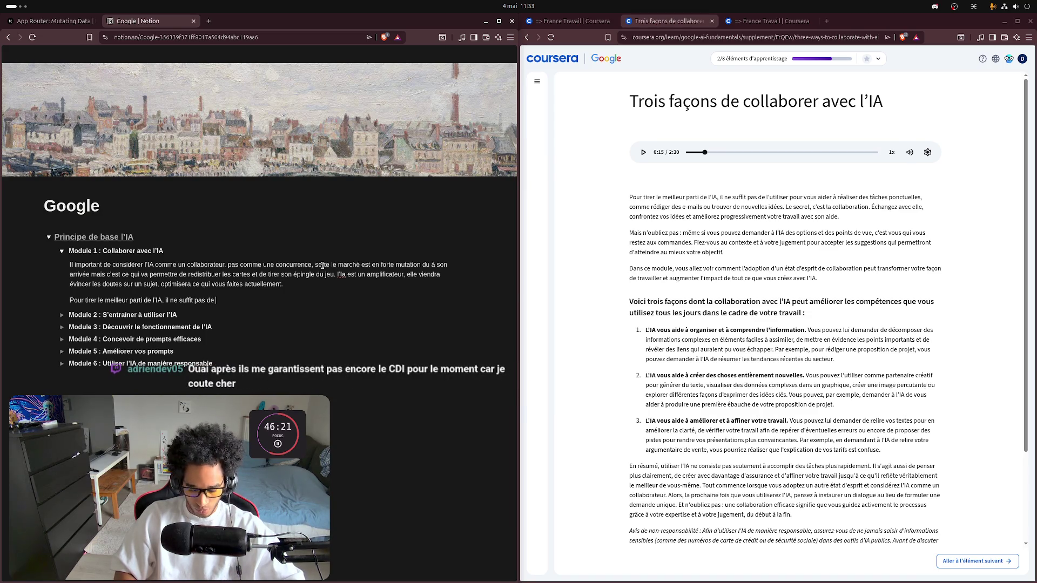
type("l'utiliser ")
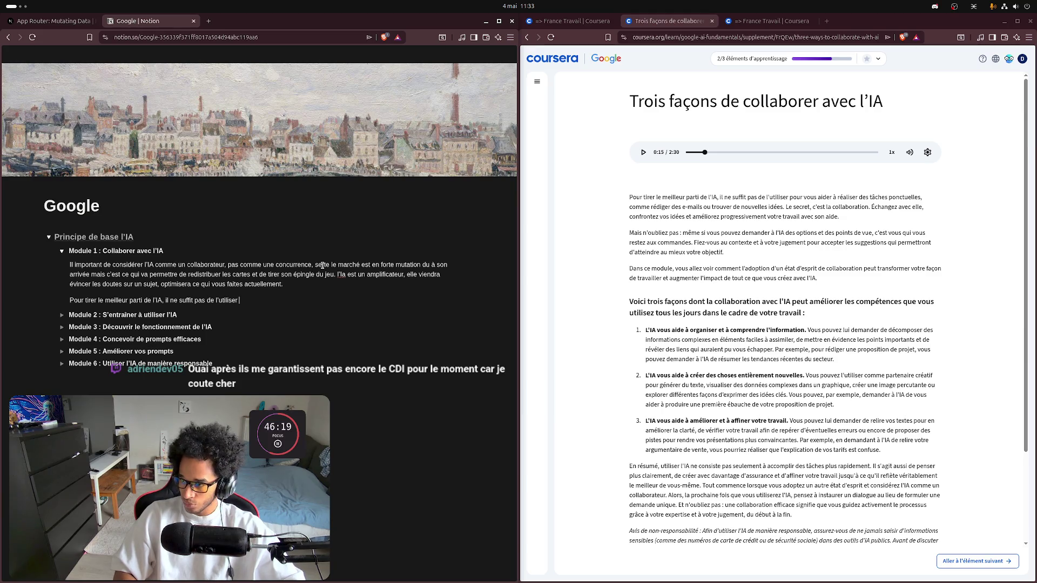
type("pour vous ")
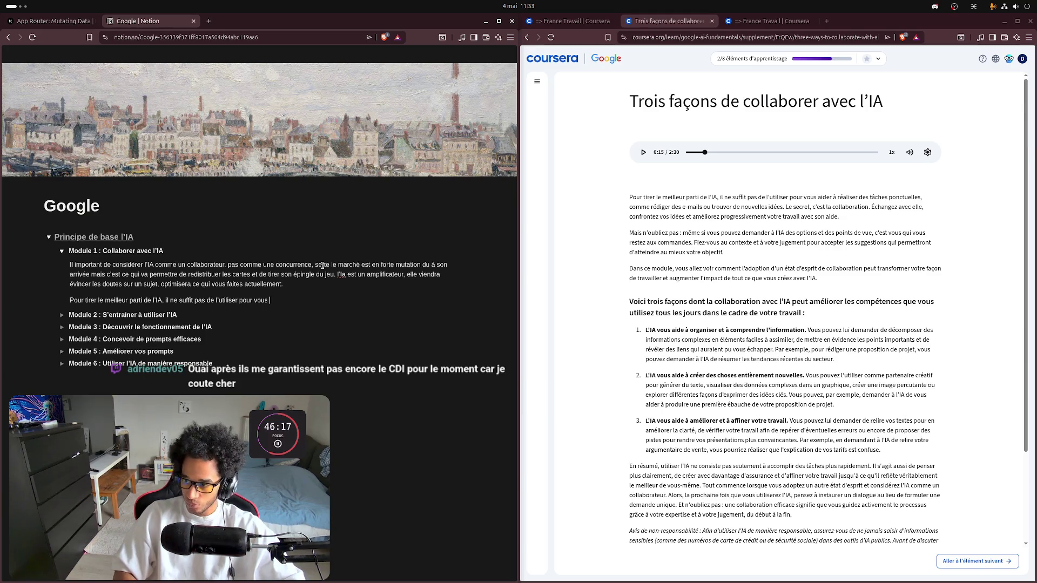
type("aider à ré")
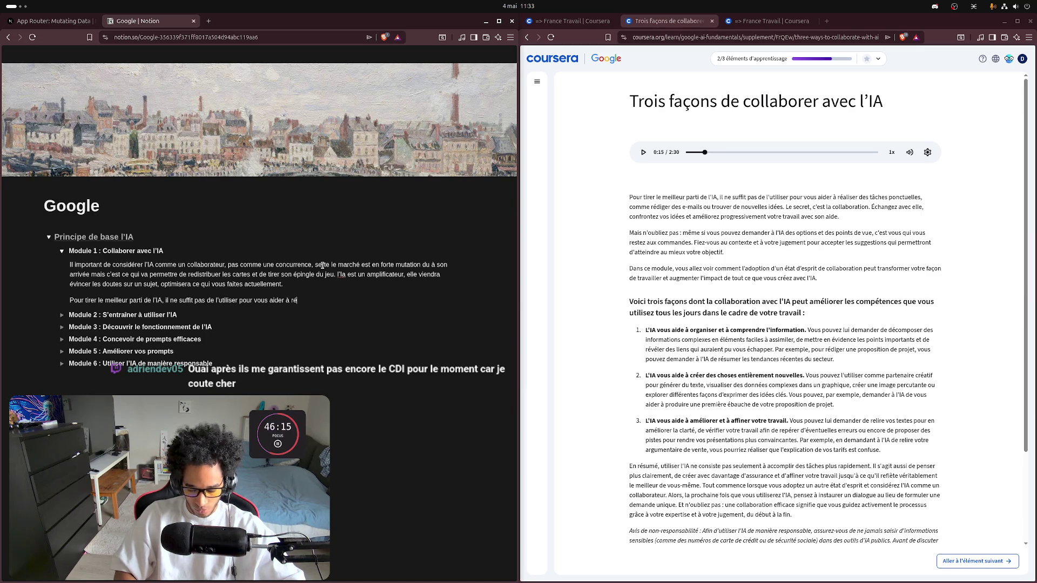
type("aliser ")
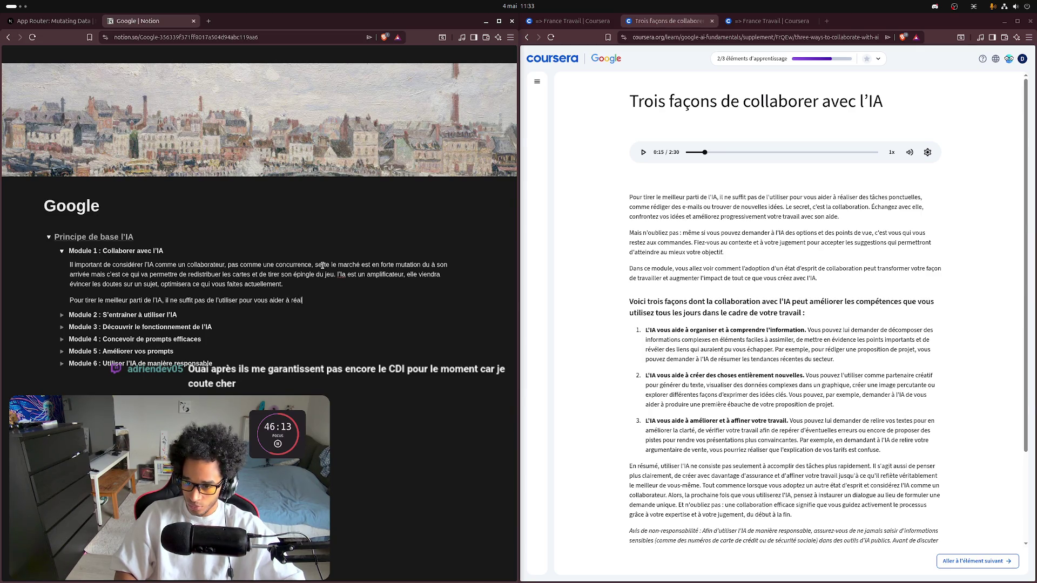
type("des")
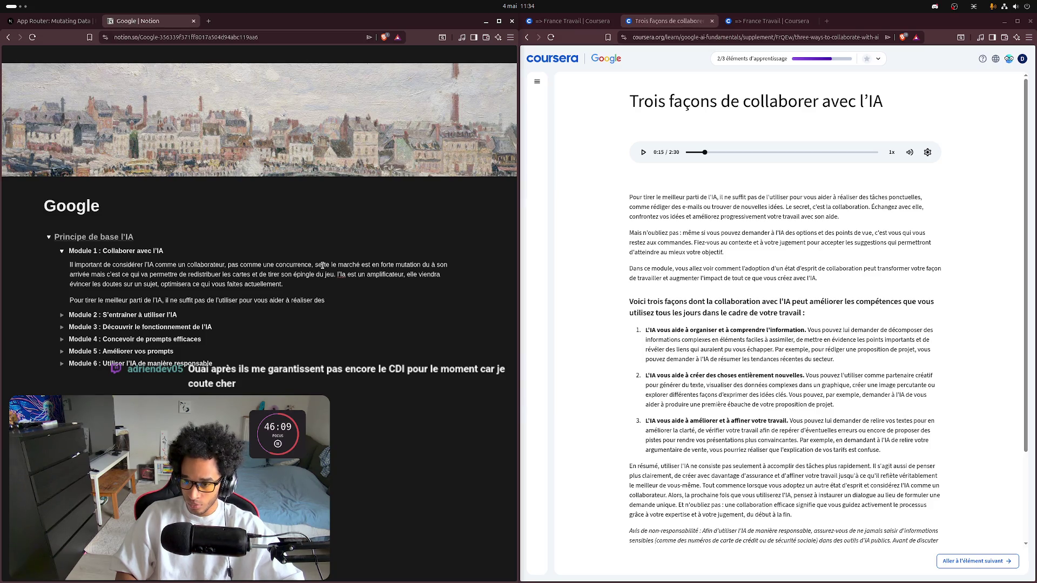
type(" t^ache")
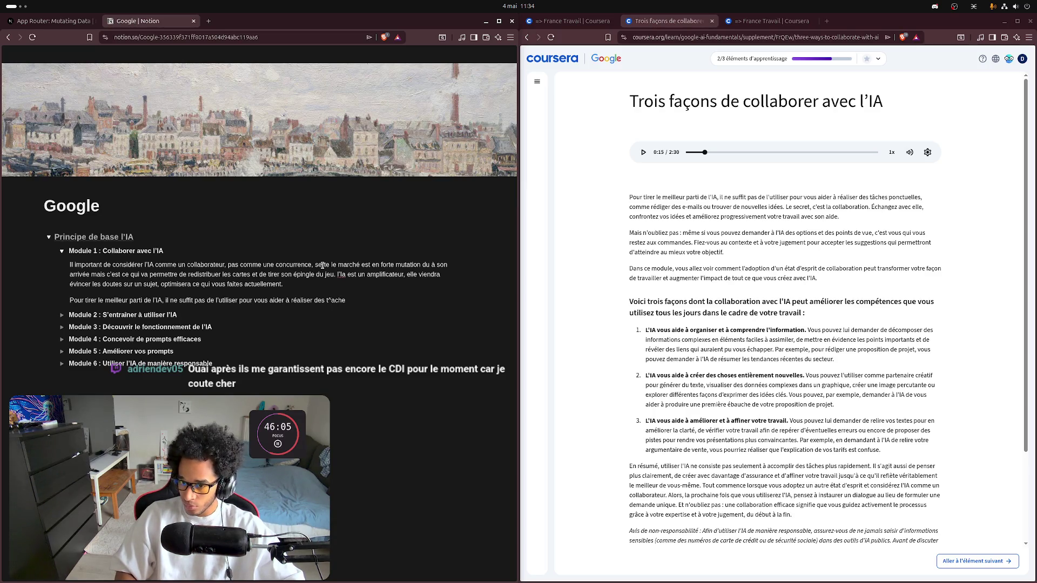
key("Left")
key("Left")
key("Left")
key("BackSpace")
key("BackSpace")
type("âche")
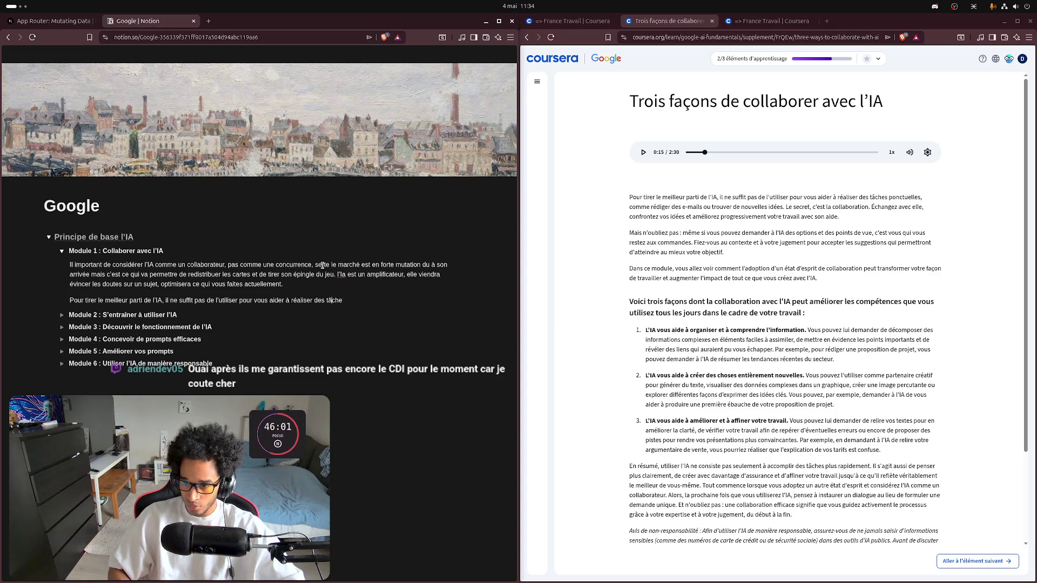
type("s ")
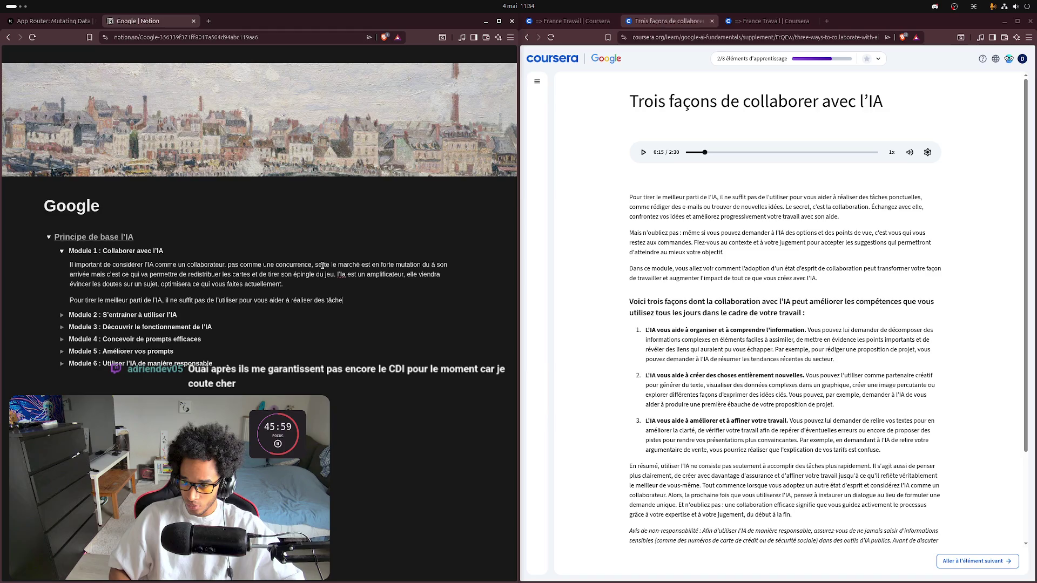
type("ponctuelles, co")
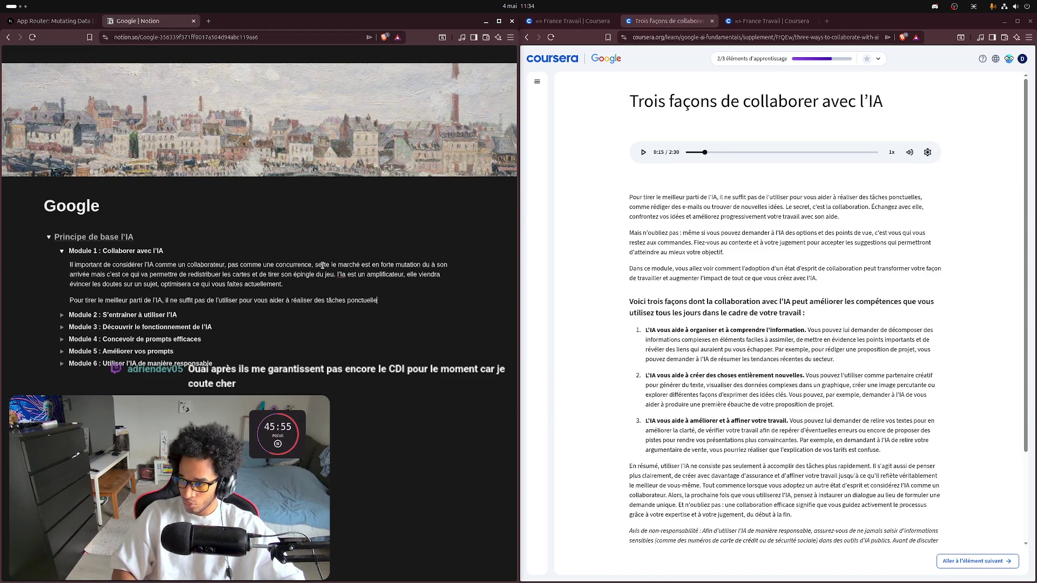
type("mm")
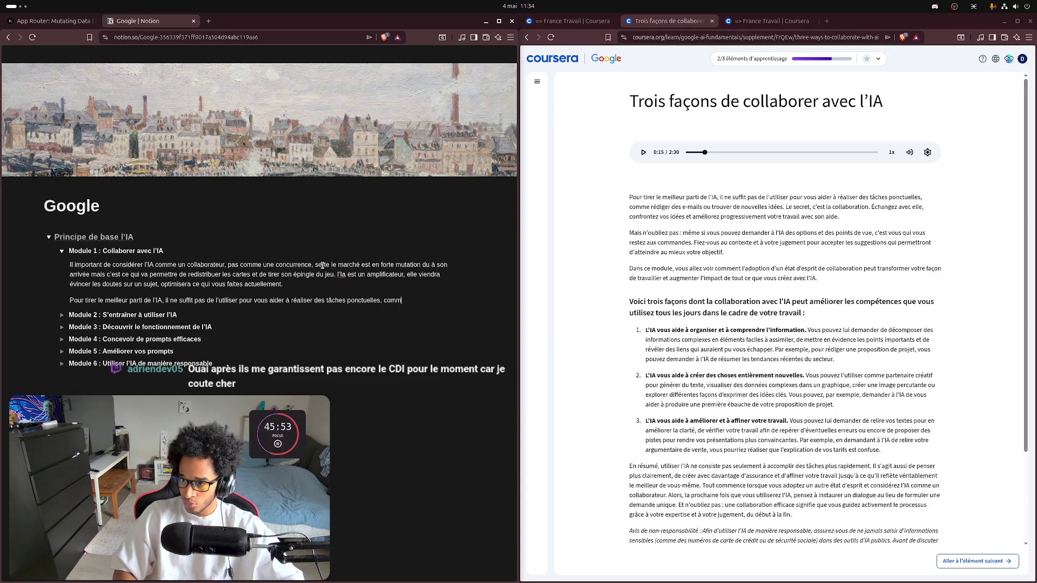
type("e rédiger ")
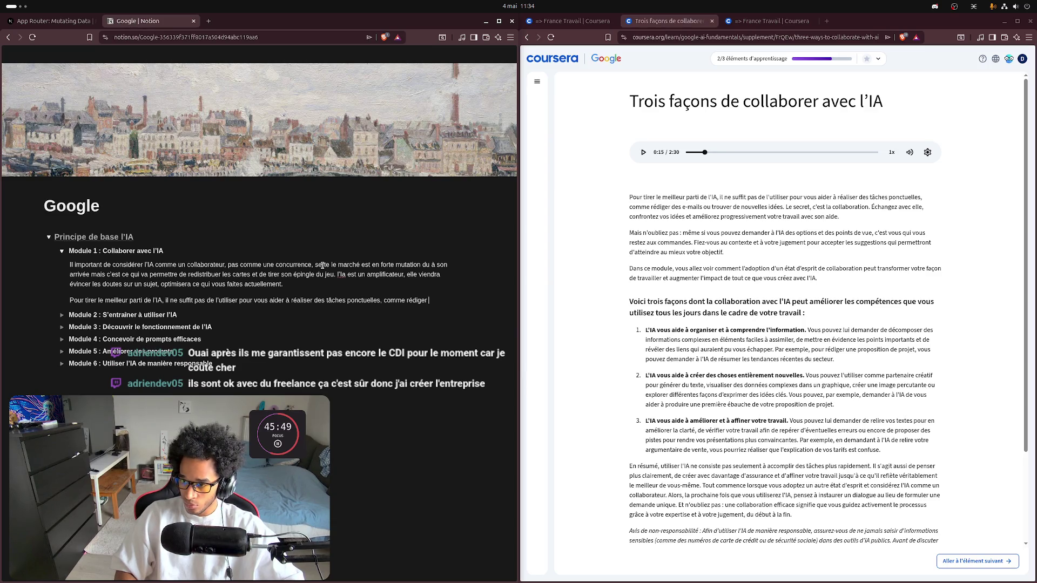
type("des")
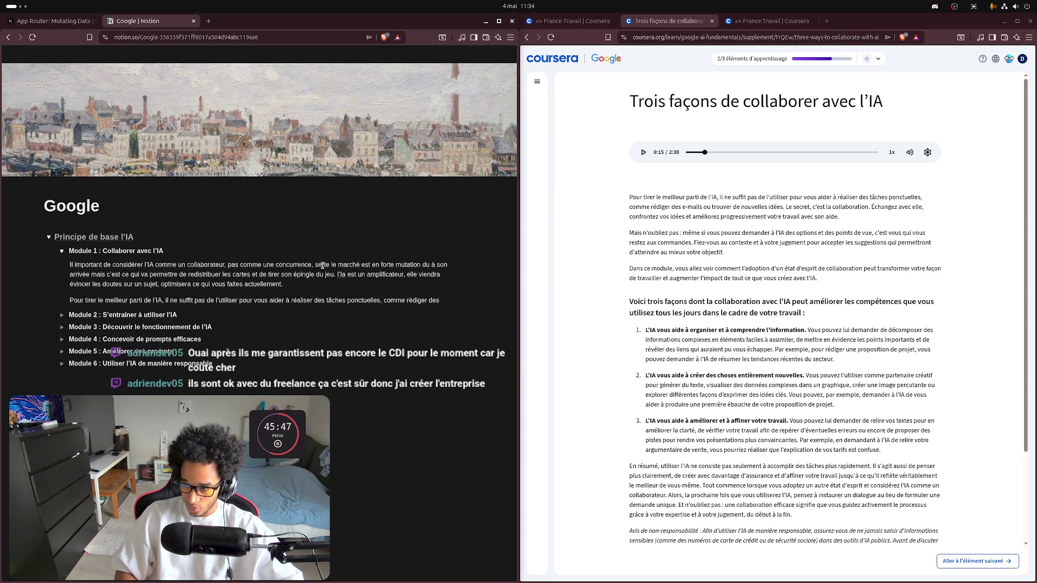
type(" e-mails")
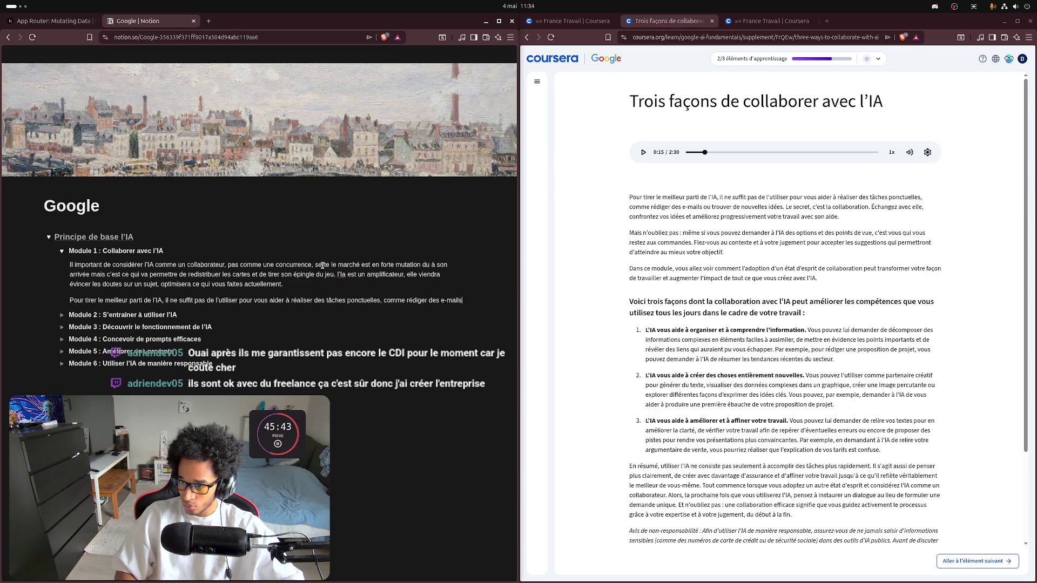
type(" ou trouverr")
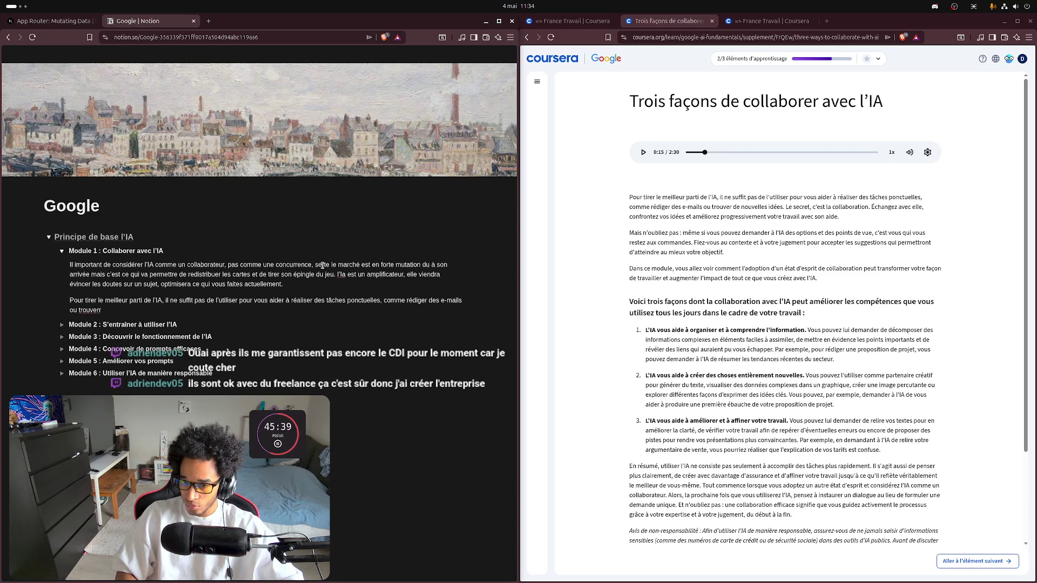
key("BackSpace")
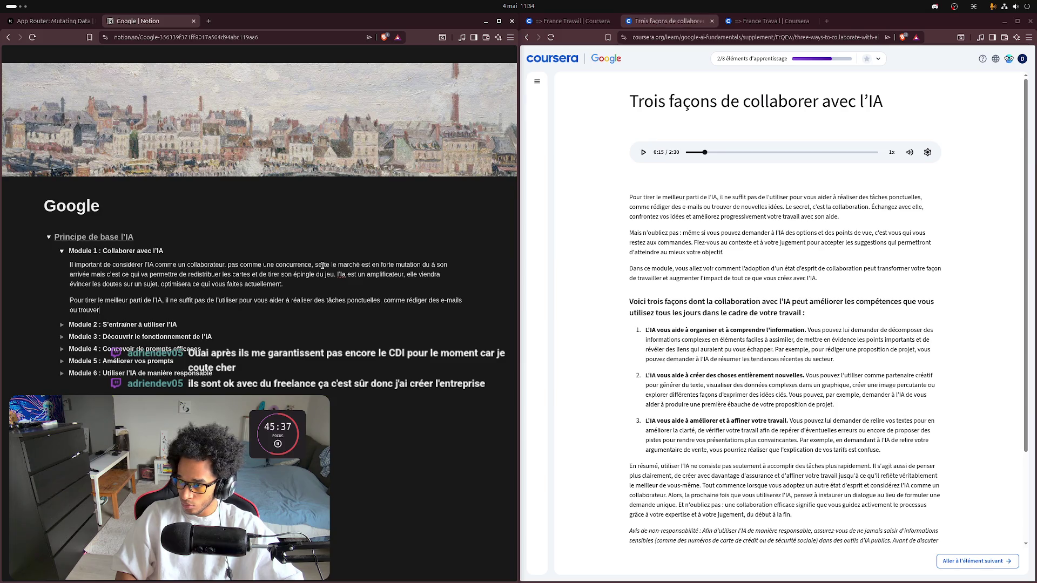
Step: Finish with 'de nouvelles idées. Le secret, c'est de collaborer.' and bold that last sentence
type(" de nou")
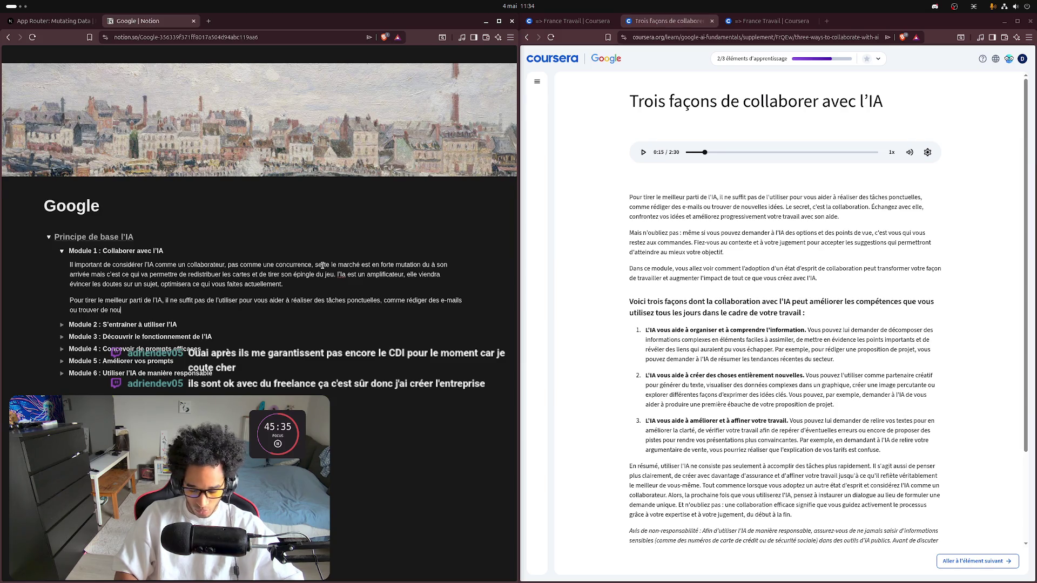
type("velle")
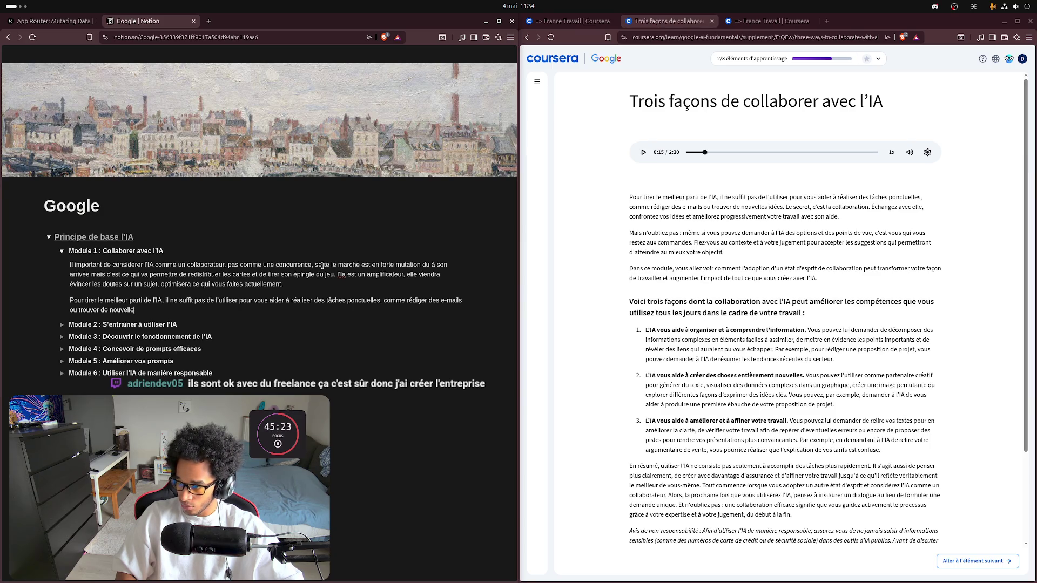
type(" idées")
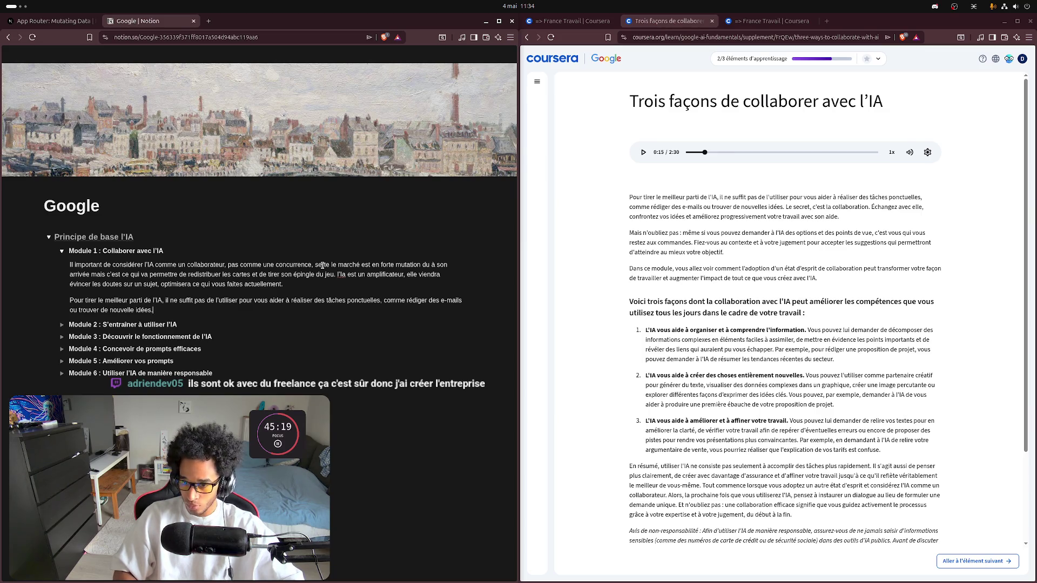
type(". Le secret, ")
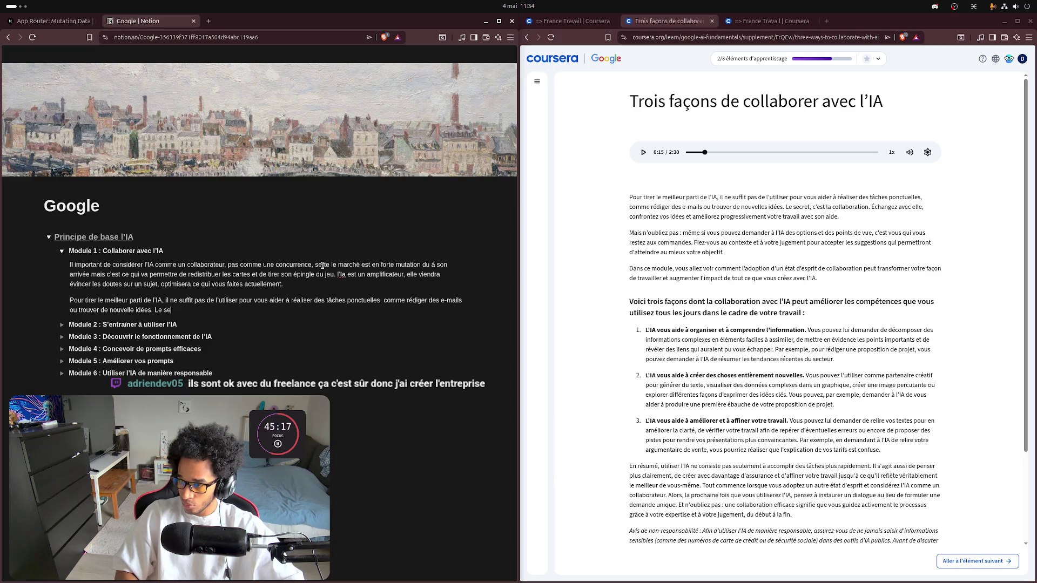
type("c'est de collaborat")
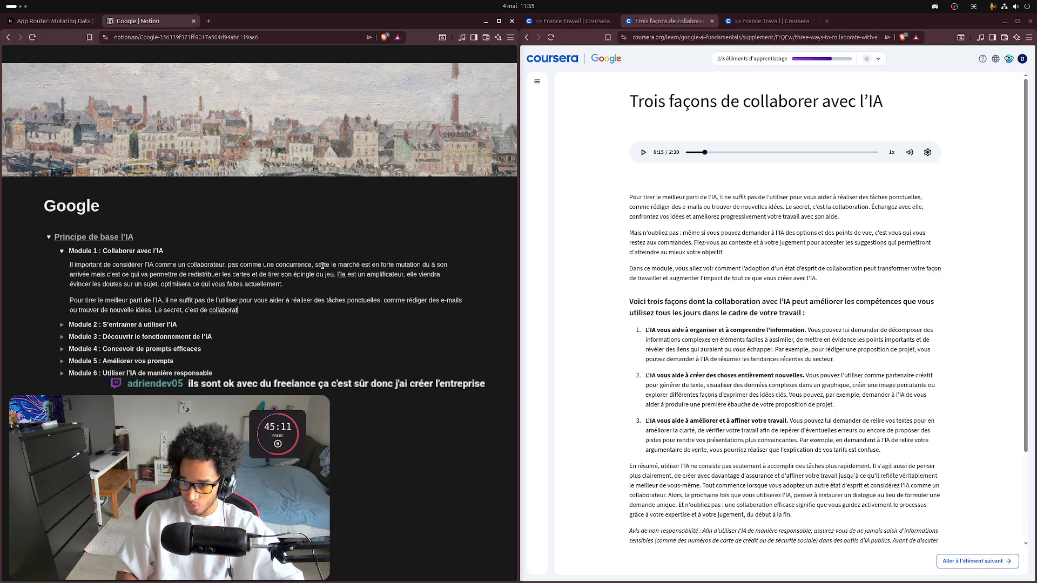
key("BackSpace")
key("BackSpace")
type("er")
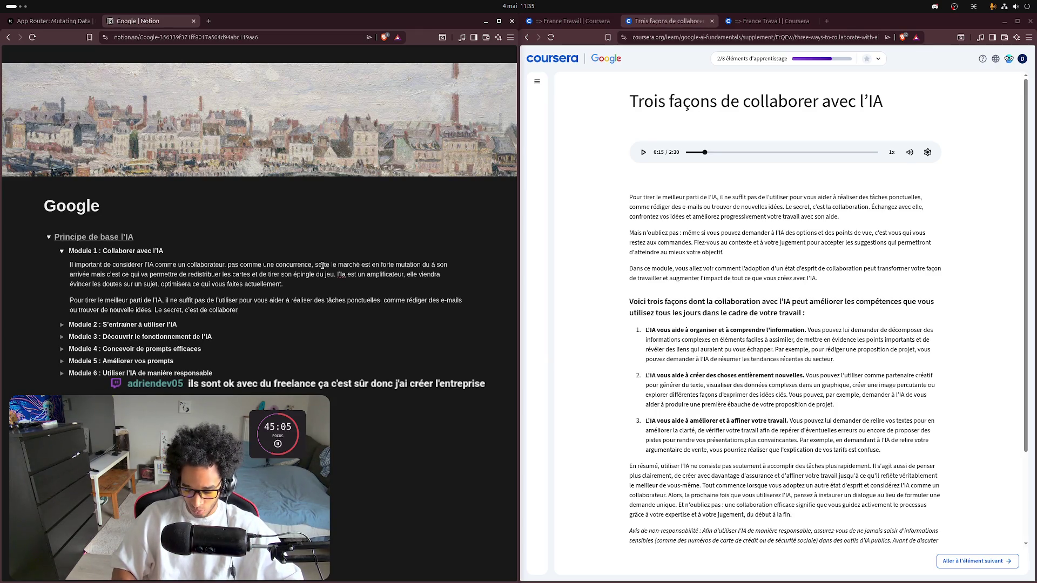
key("ctrl+shift+Left")
key("ctrl+shift+Left")
key("ctrl+shift+Left")
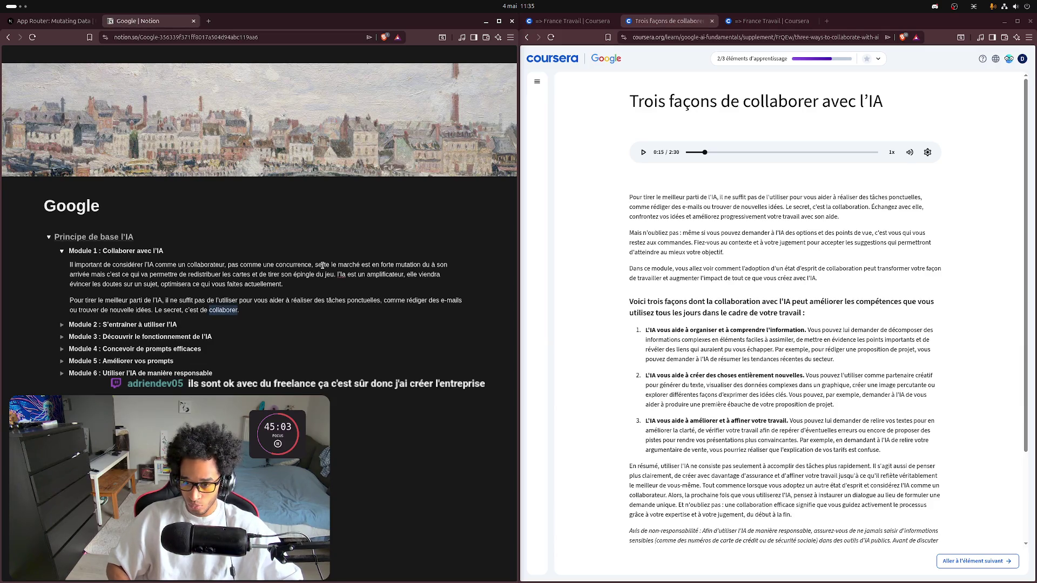
key("ctrl+b")
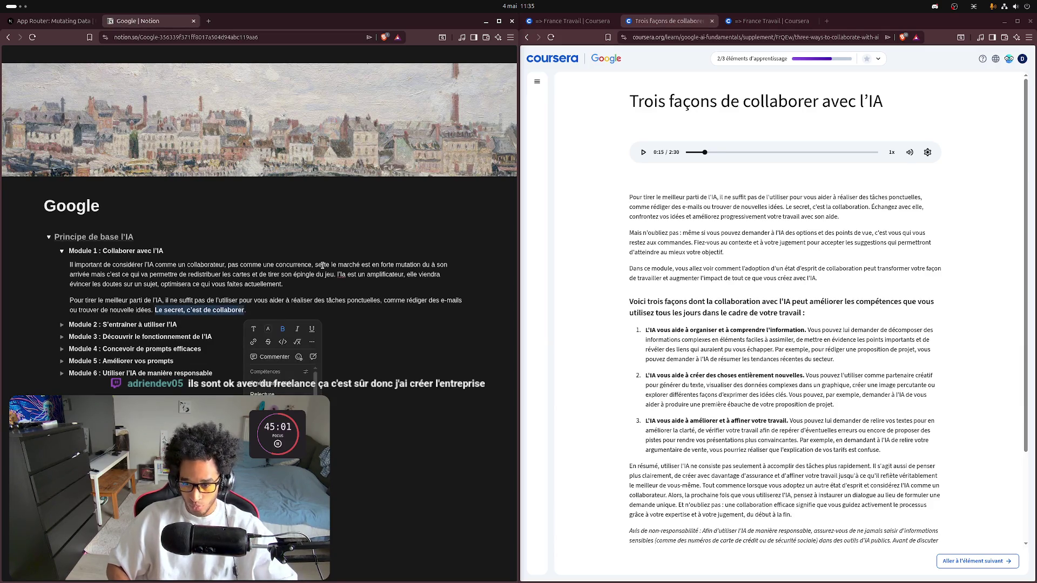
Step: Try the pink Texte rose colour on the paragraph, then undo it
left_click(312, 341)
mouse_move(394, 390)
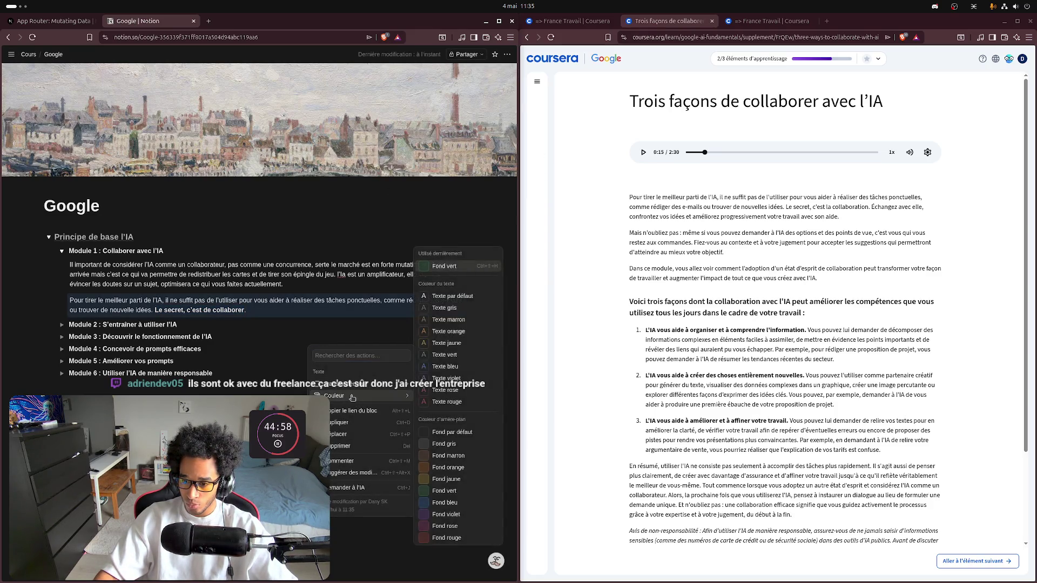
left_click(444, 390)
key("ctrl+z")
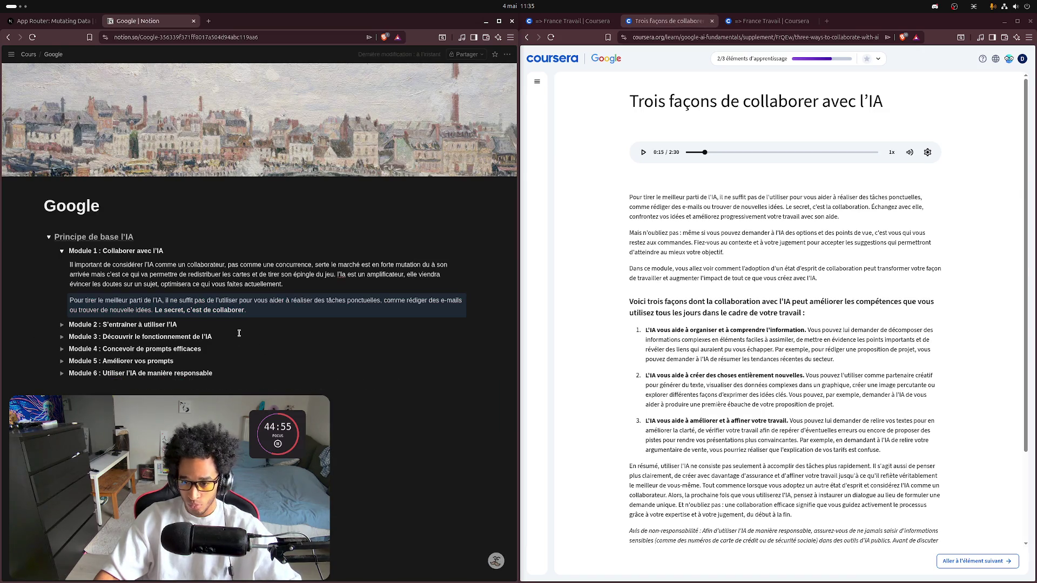
Step: Reselect the bold sentence, dismiss the paragraph actions, and place the caret after 'collaborer.'
left_click(245, 312)
left_click_drag(246, 312, 154, 311)
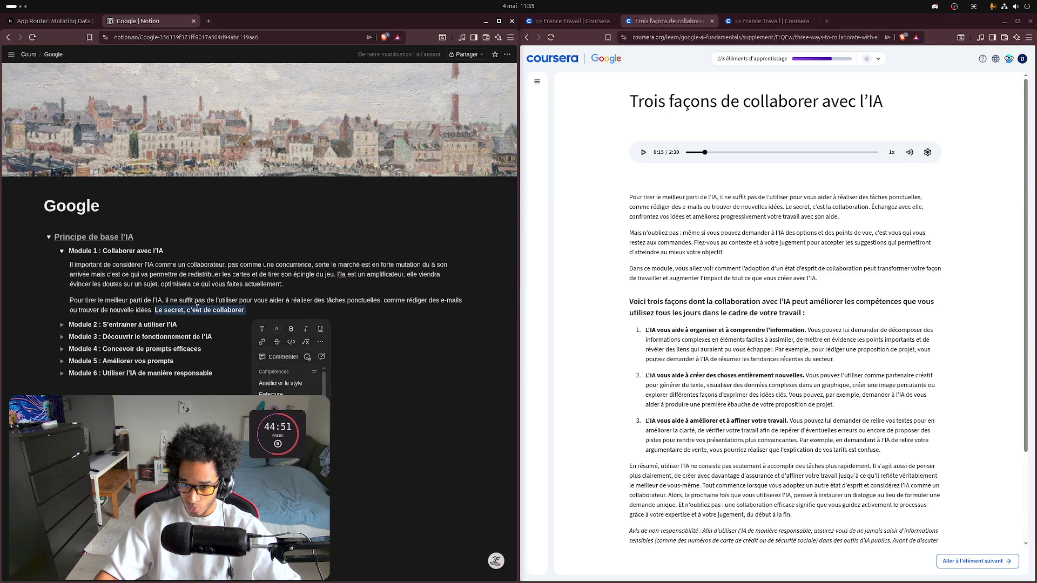
right_click(322, 344)
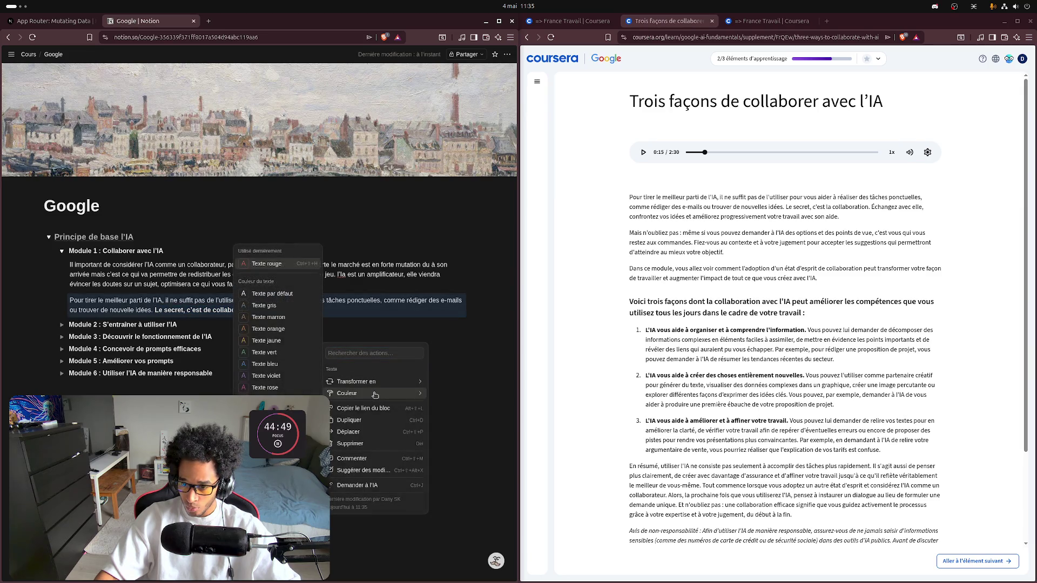
key("Escape")
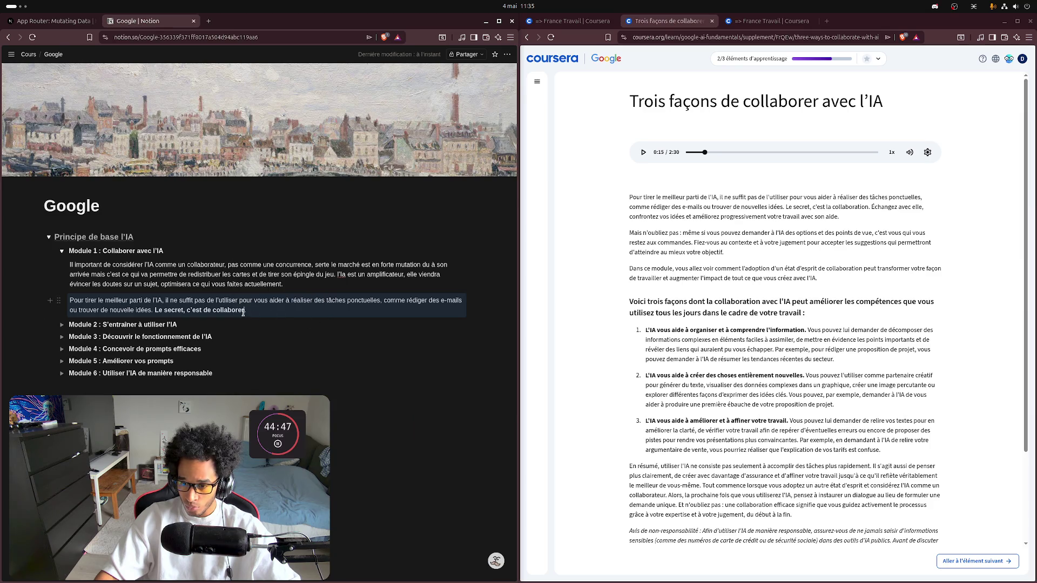
left_click(246, 311)
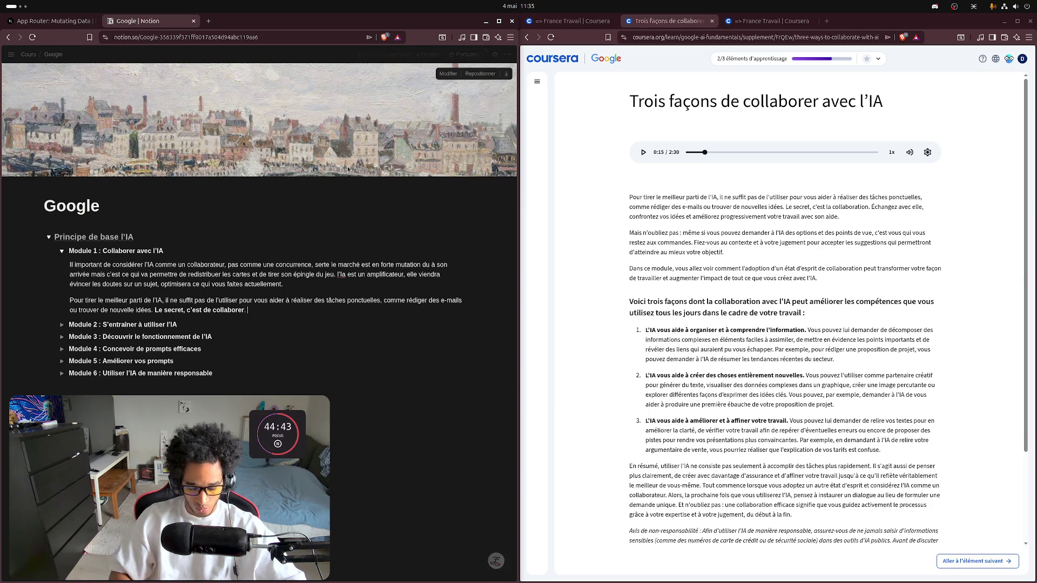
Step: Type 'Échanger avec elle, confrontez vos idées et améliorer progressivement votre travail avec sont aide'
type("E")
key("BackSpace")
type("É")
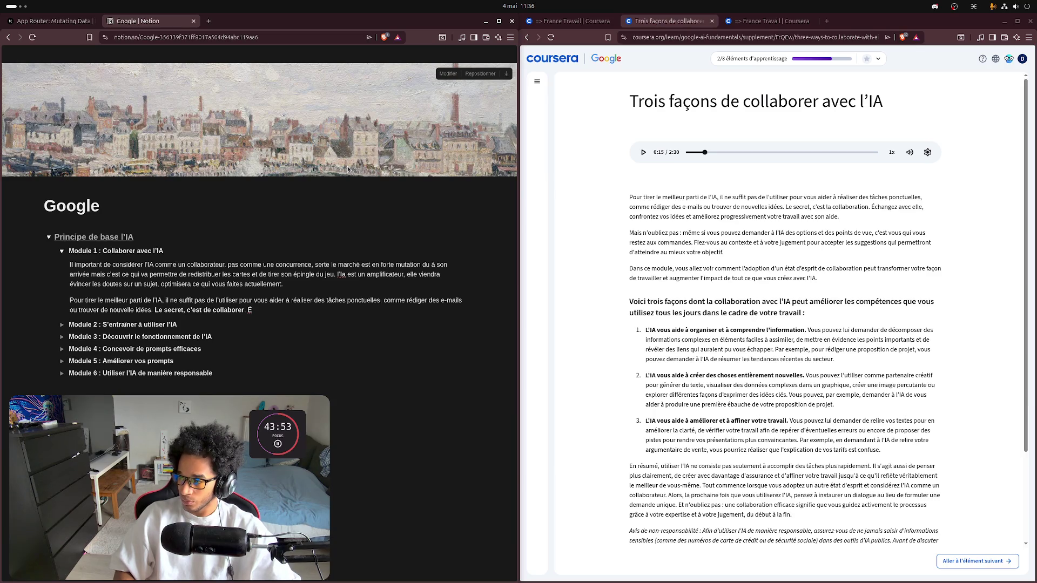
type("chn")
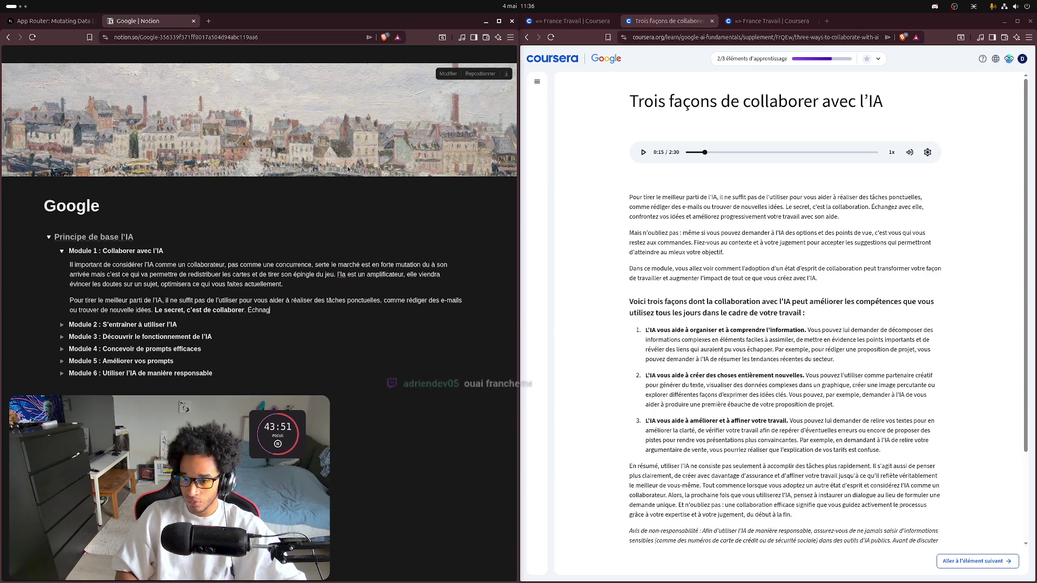
key("BackSpace")
type("anger")
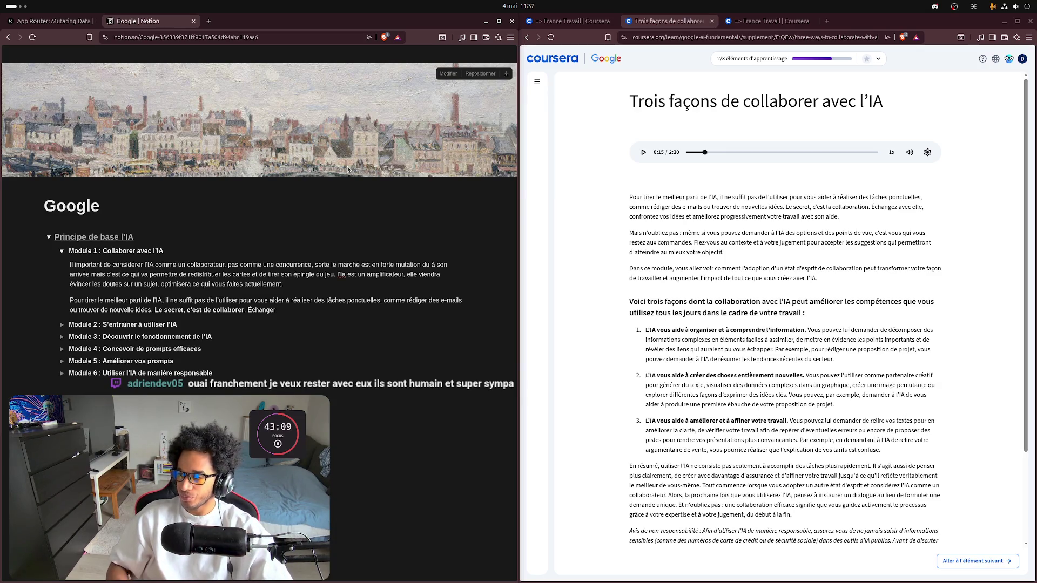
type(" avec e")
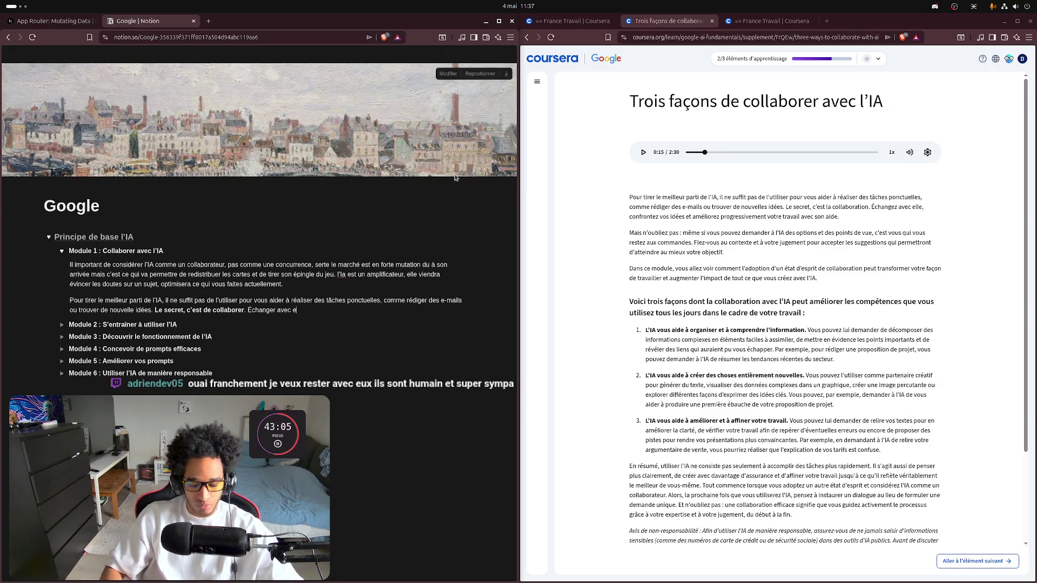
type("lle")
type(", c")
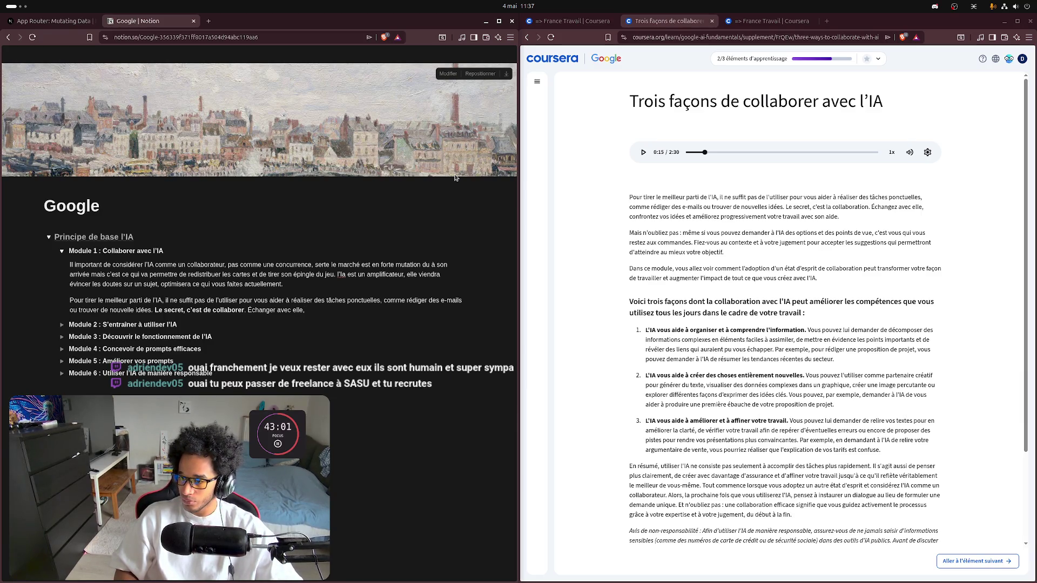
type("onfr")
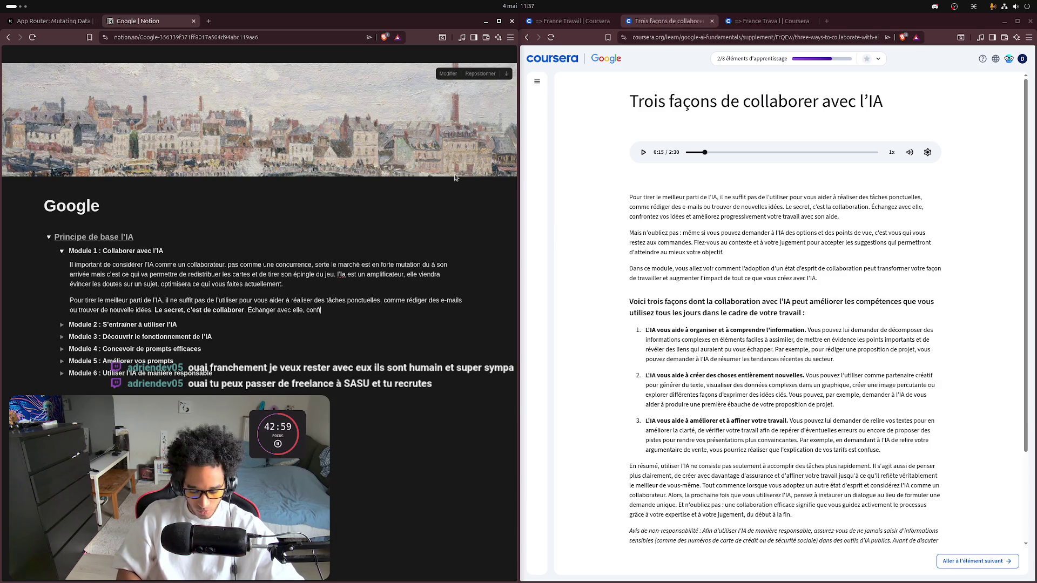
type("ontez vos ")
type("idées ")
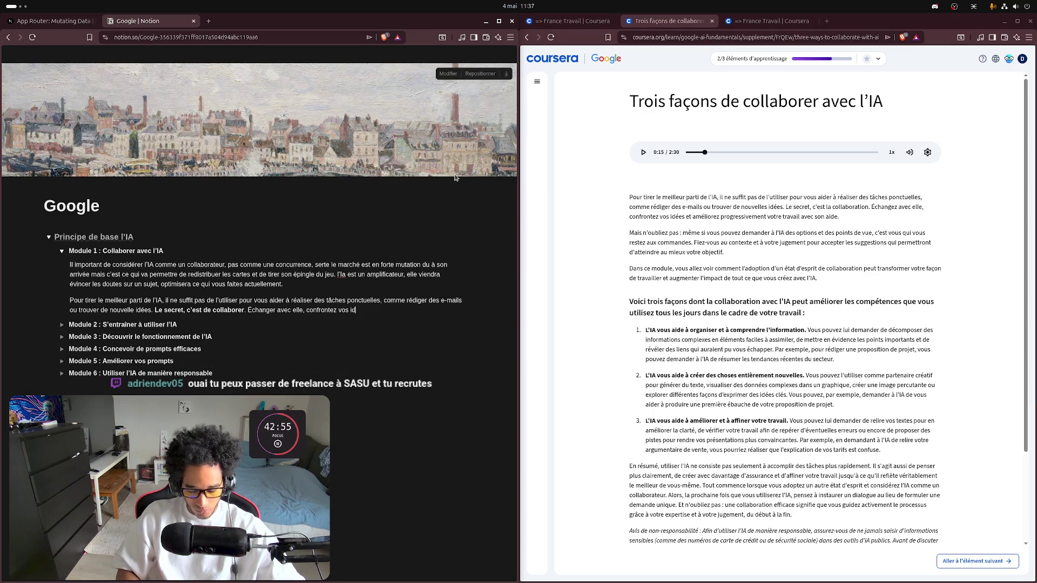
type("et ")
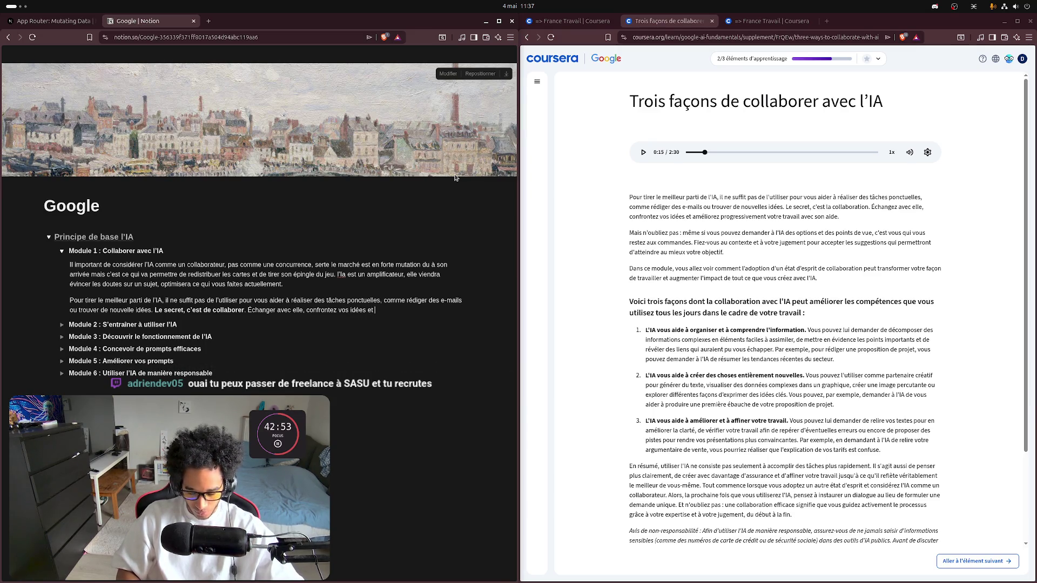
type("améliorer")
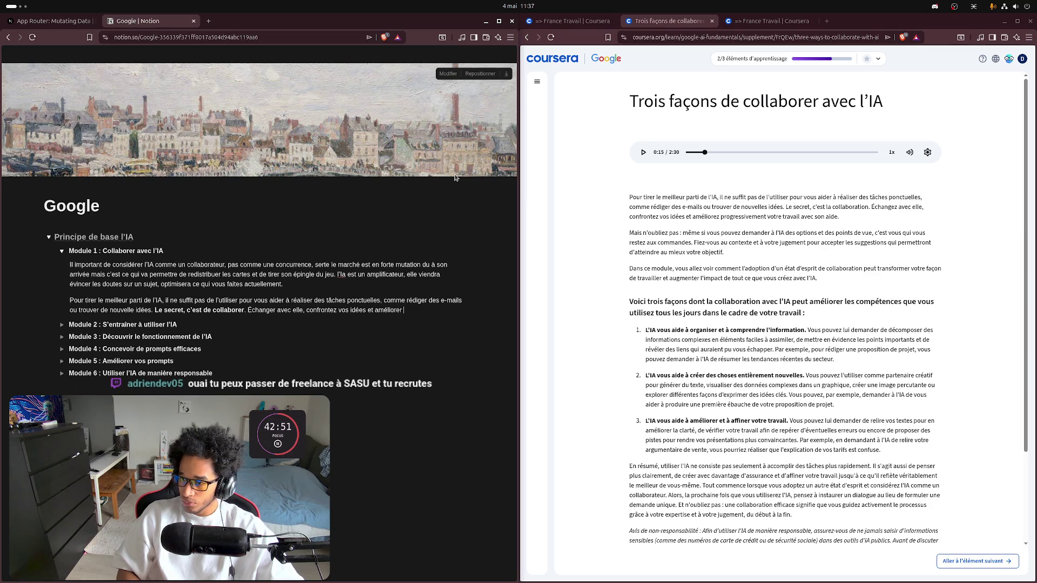
key("BackSpace")
type("z")
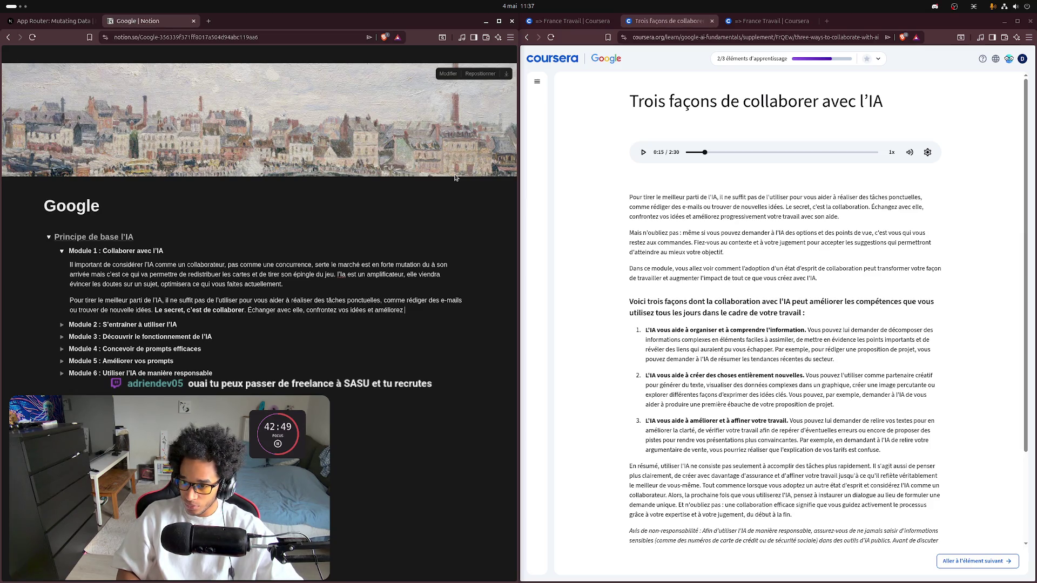
key("BackSpace")
type("r progr")
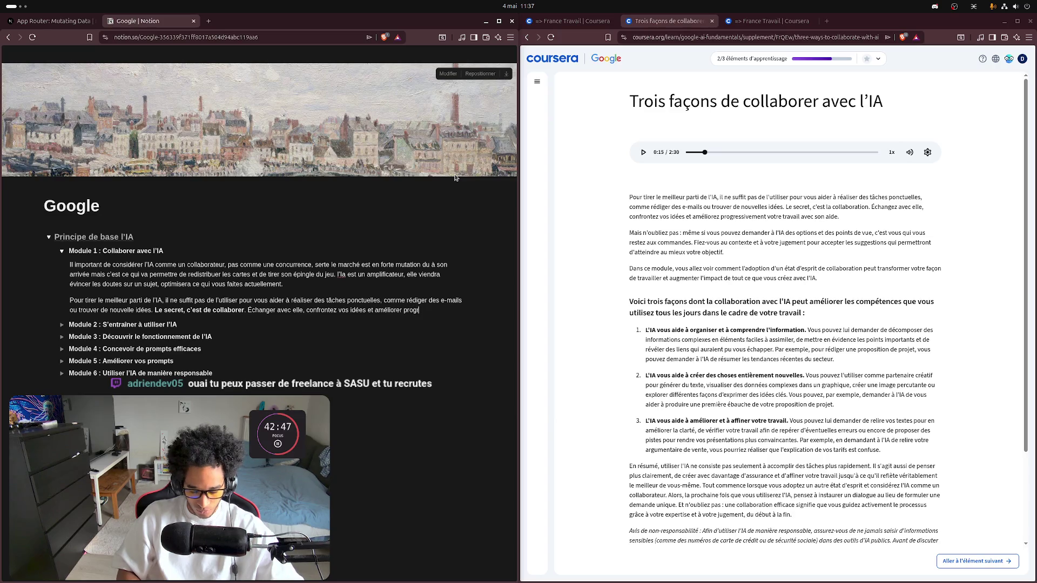
type("essivement")
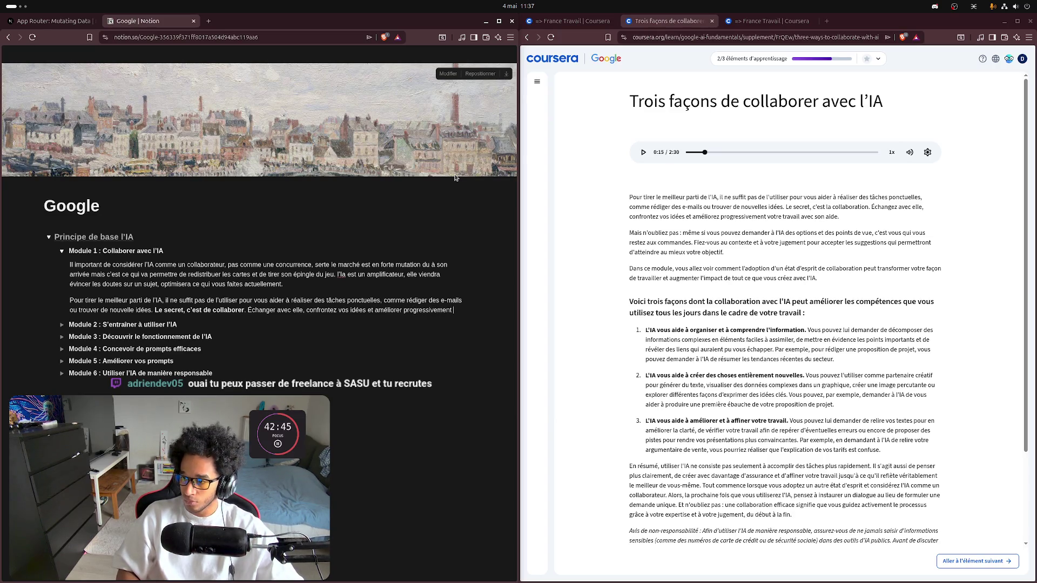
type(" votre ")
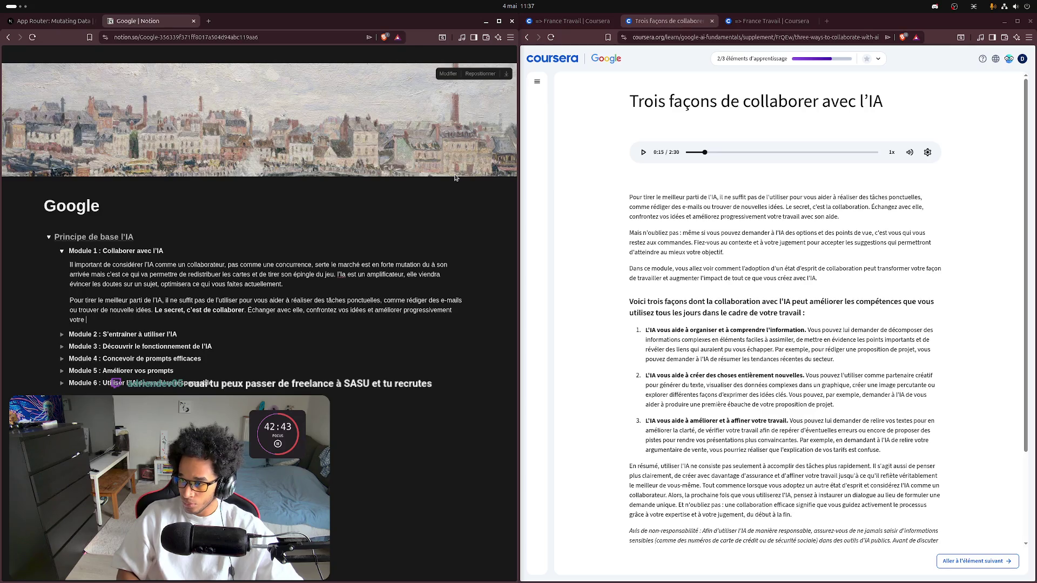
type("travail")
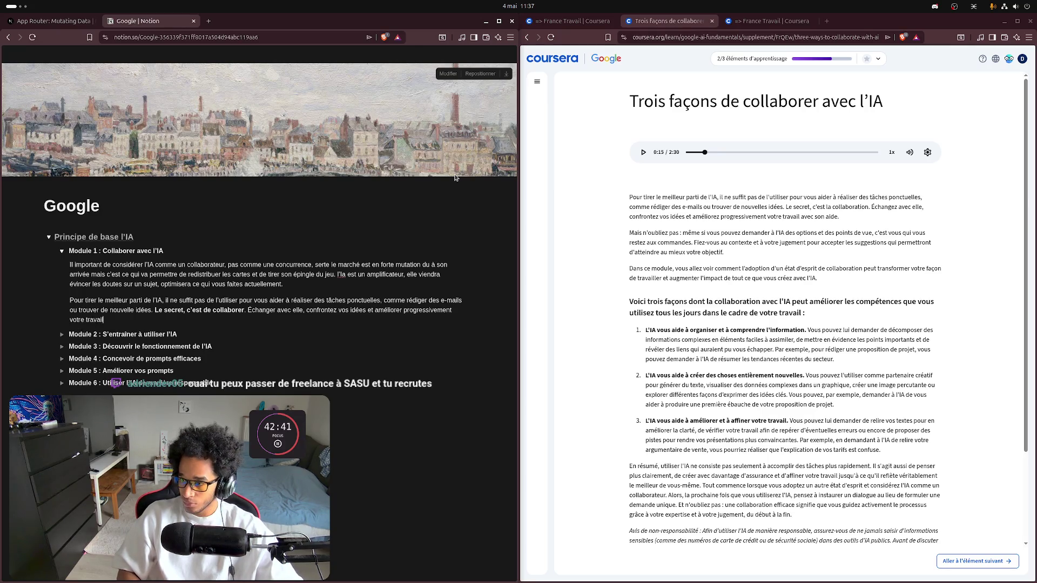
type(" avec sont a")
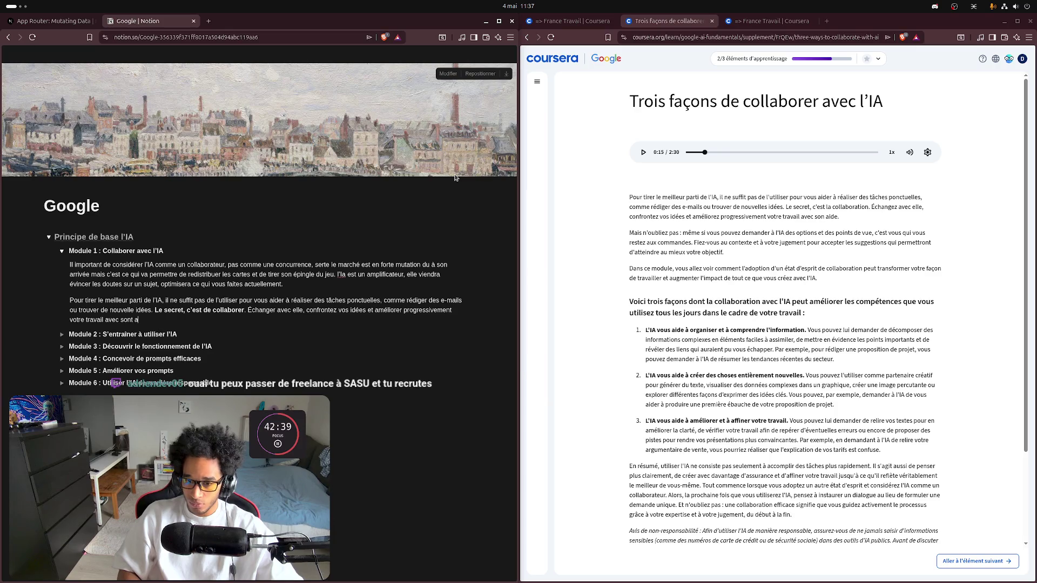
type("ide")
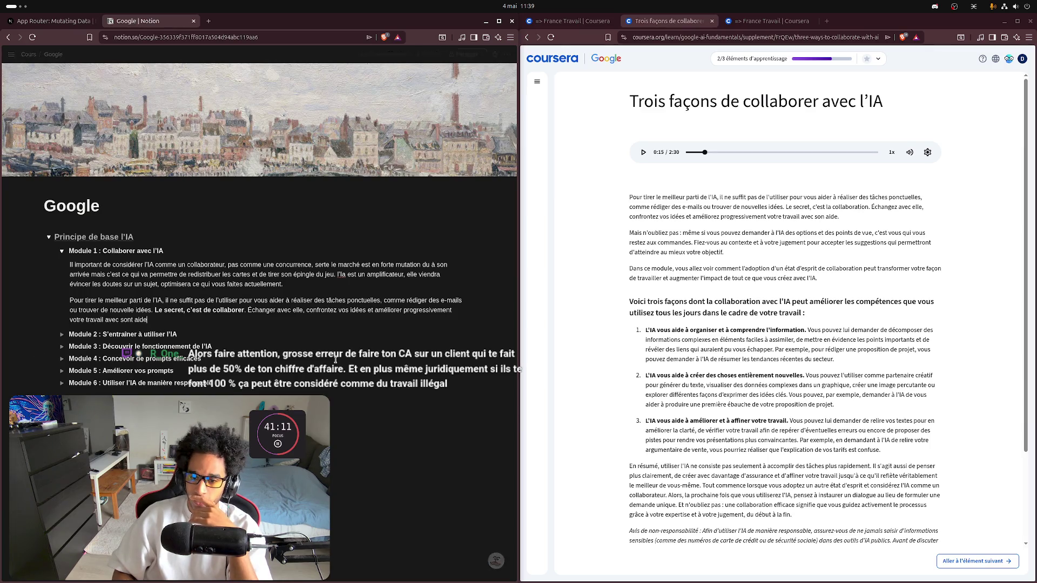
Step: End the sentence with a full stop after 'avec sont aide'
type(".")
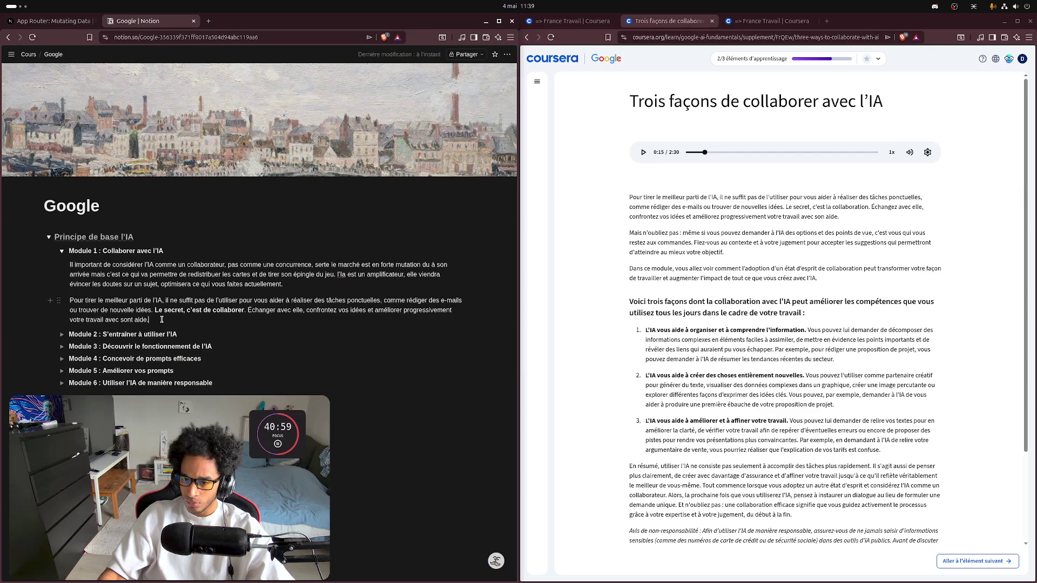
Step: Extend the sentence with 'tout en restant décider. Créer un vous un état d'esprit', capitalising Créer
key("BackSpace")
type("tout e")
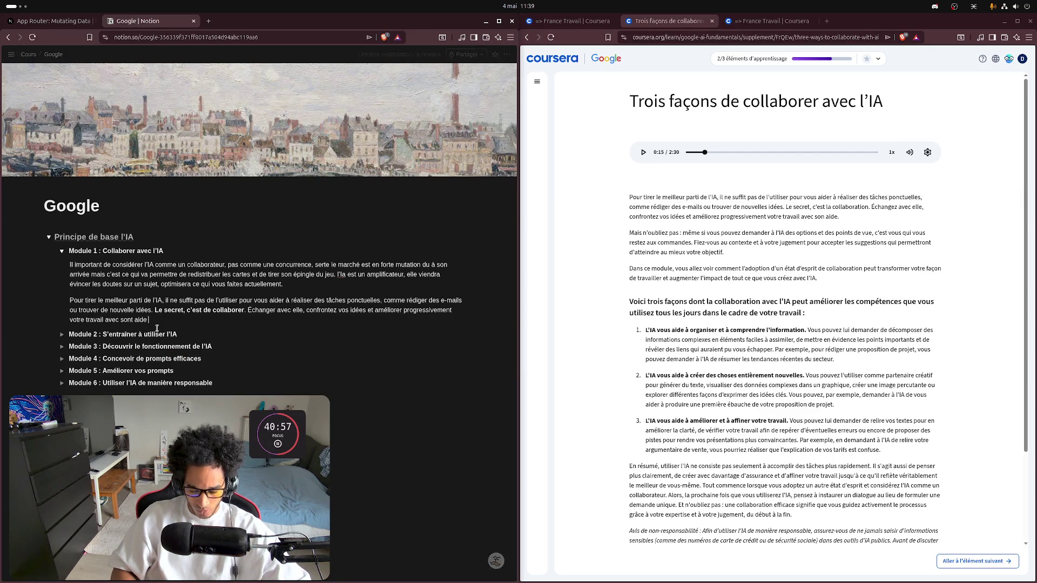
type("n restant ")
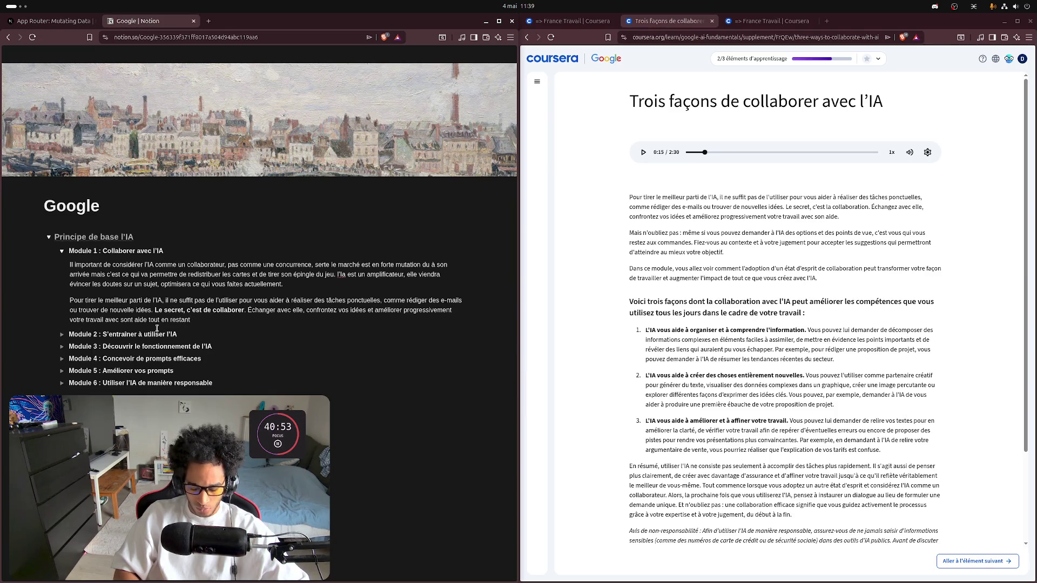
type("décider")
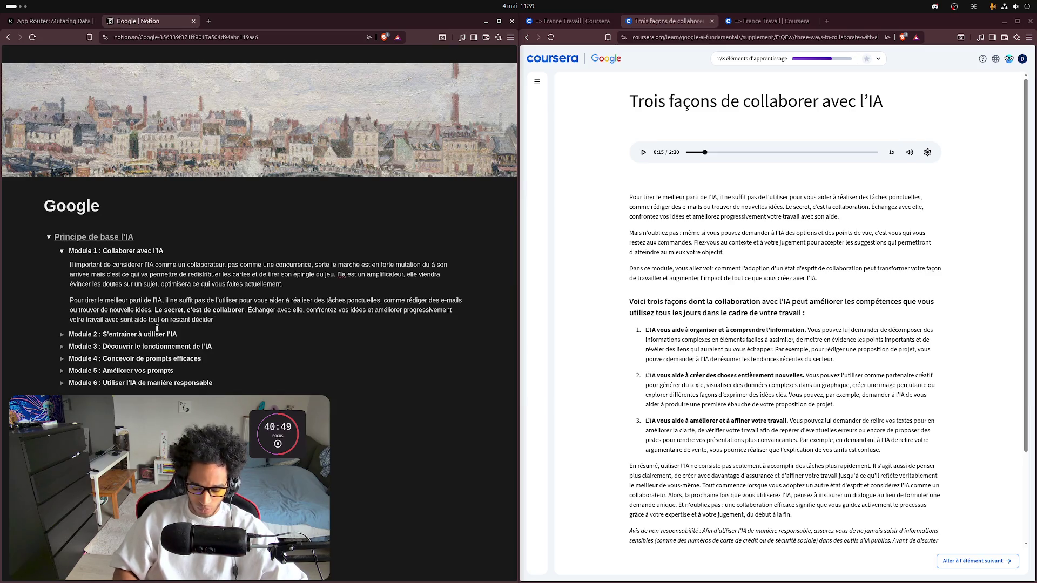
type(".")
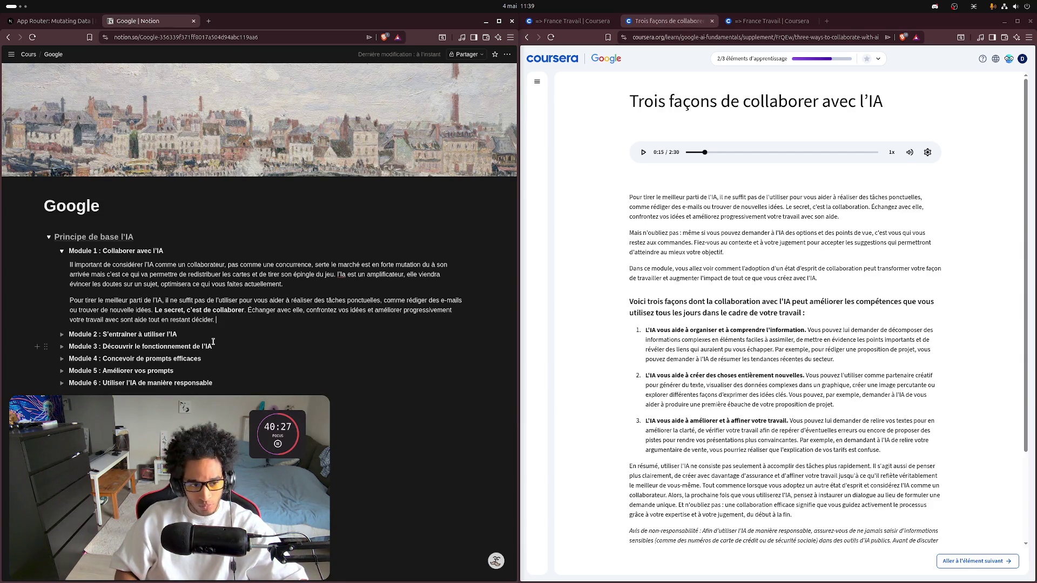
type("cré")
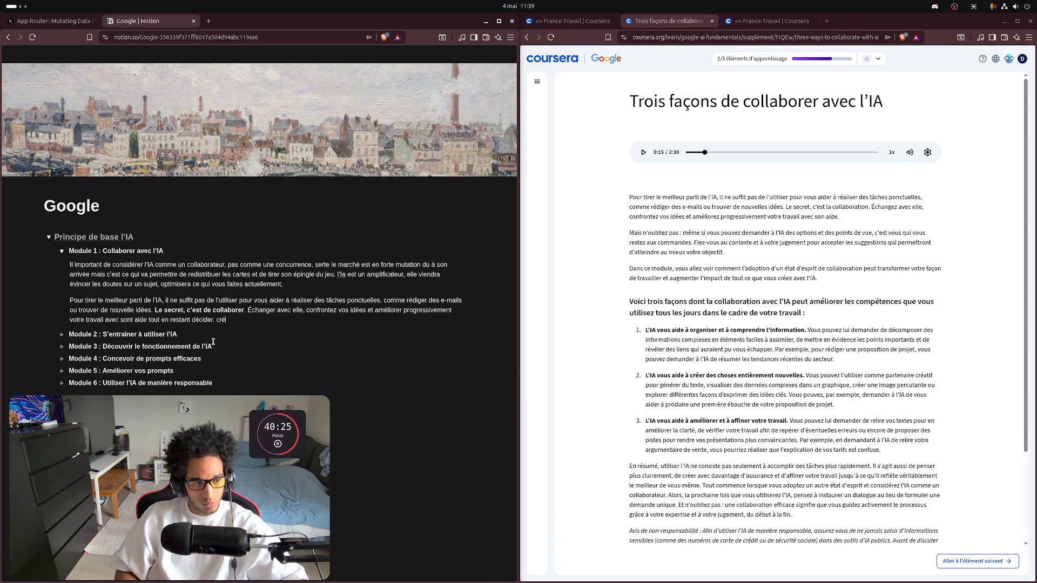
type("er un")
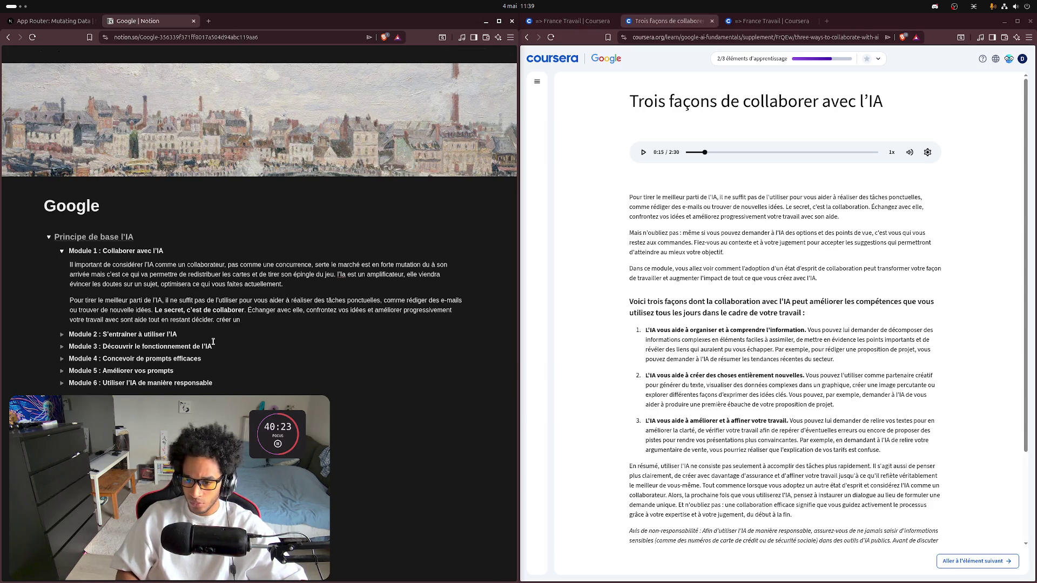
key("ctrl+Left")
key("ctrl+Left")
key("Delete")
type("C")
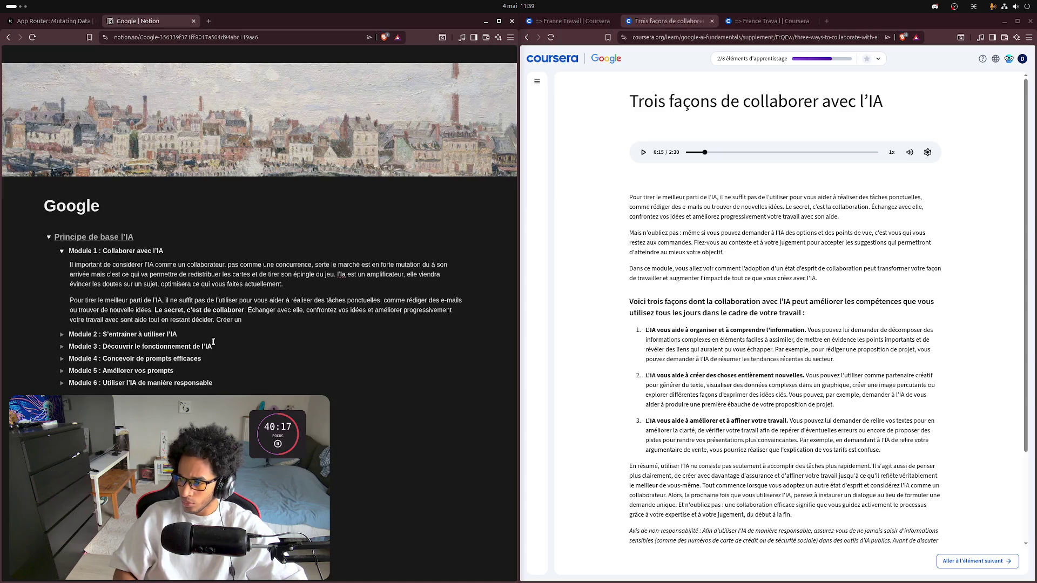
type("vous un ")
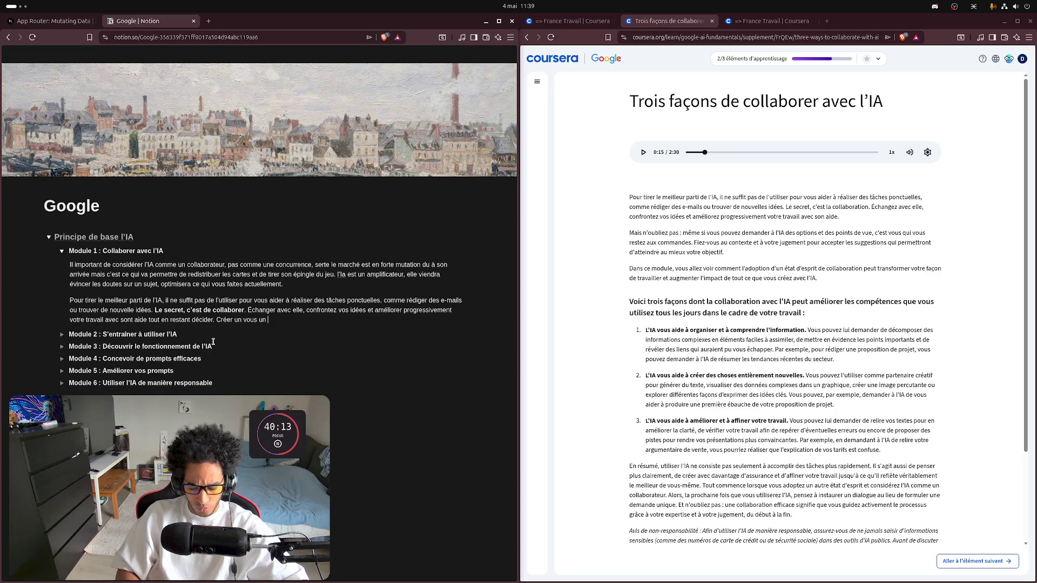
type("tét d'esp")
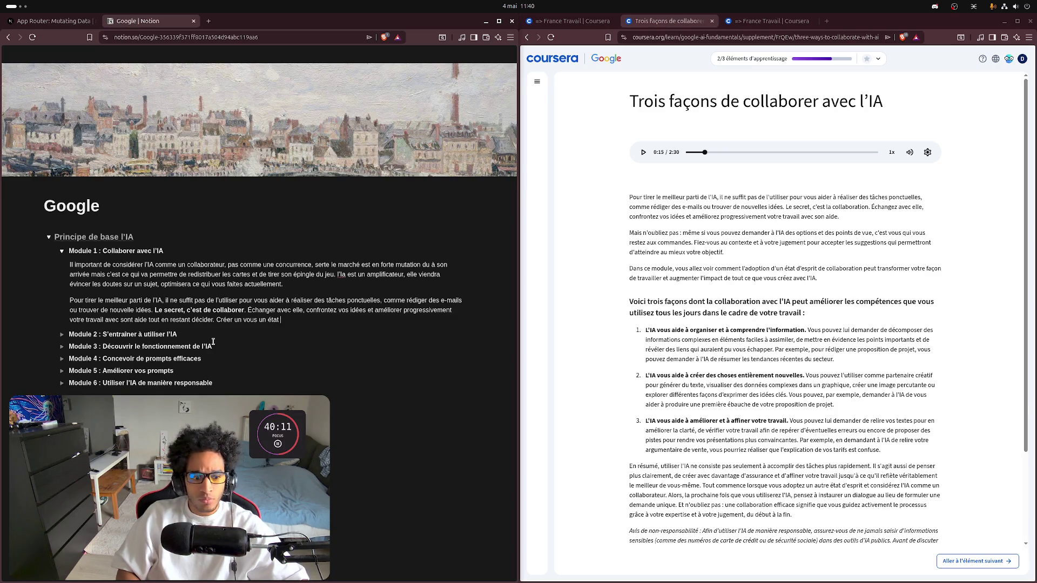
type("rit")
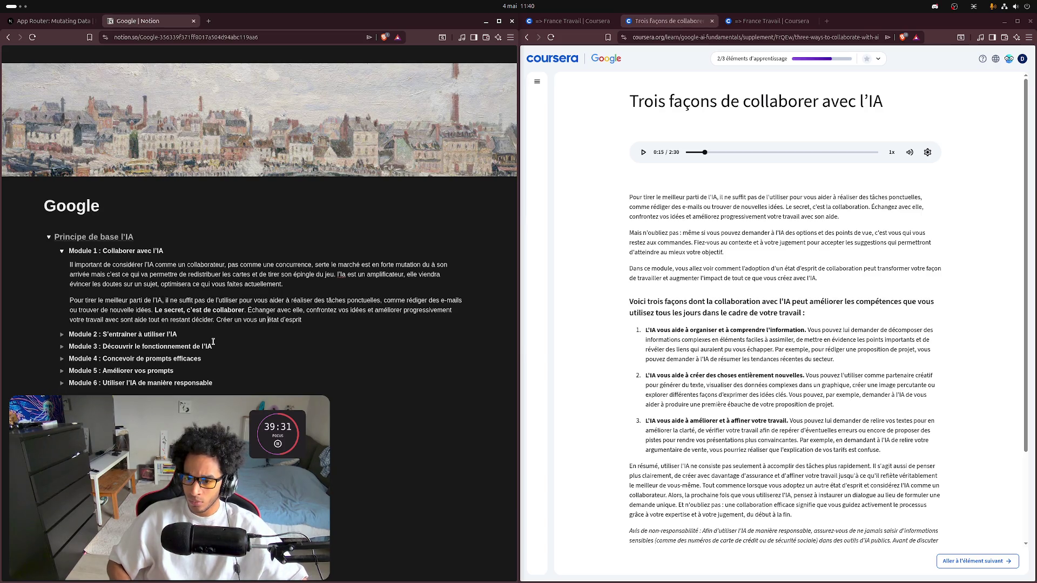
key("BackSpace")
key("BackSpace")
key("BackSpace")
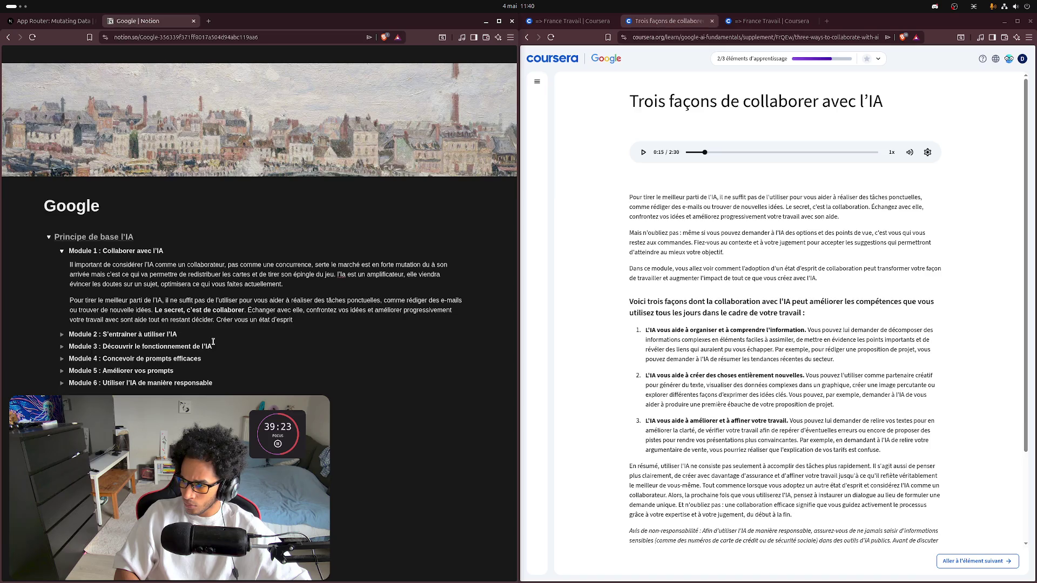
Step: Add 'pour transformer la façon de travailler… tout ce que vous faite avec l'ia.' and a new block
type("  pourt")
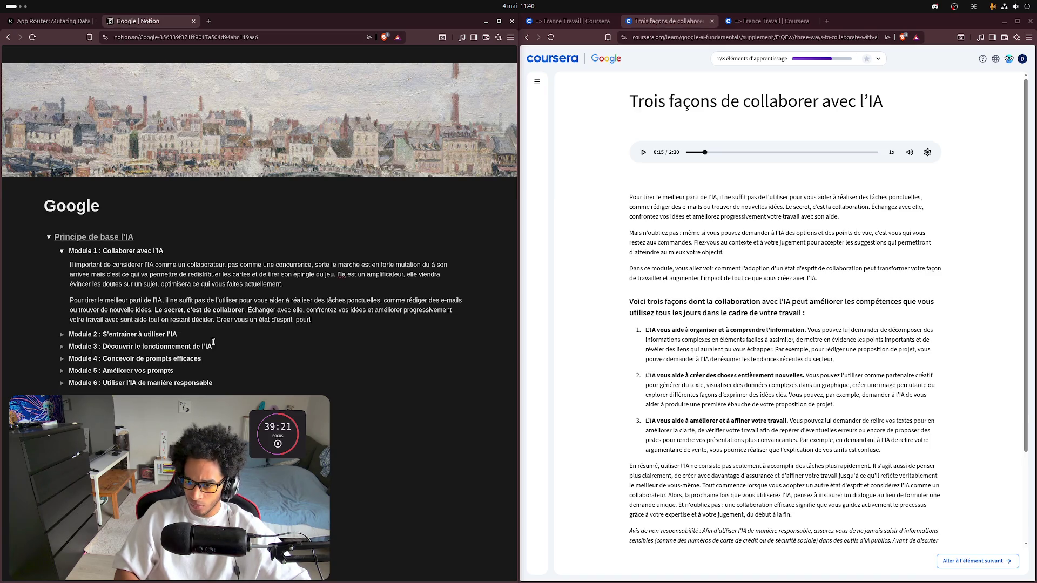
key("BackSpace")
type(" transformer ")
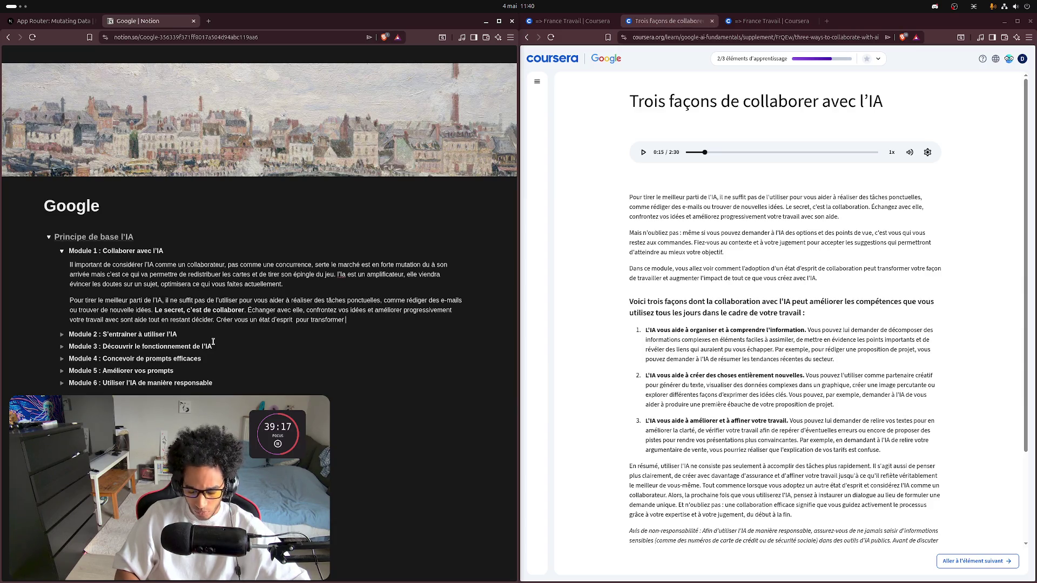
type("la façon")
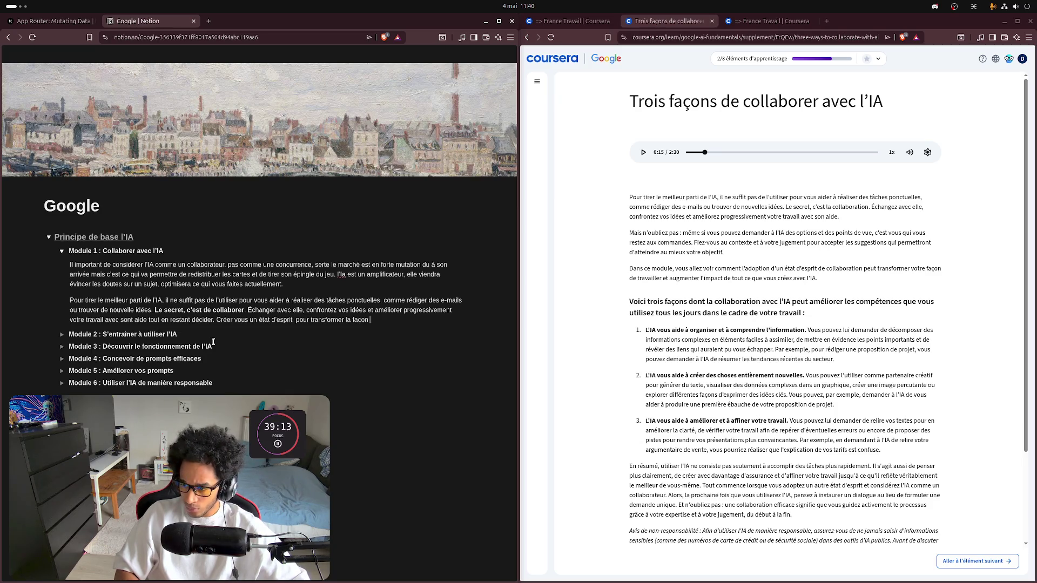
type(" de t")
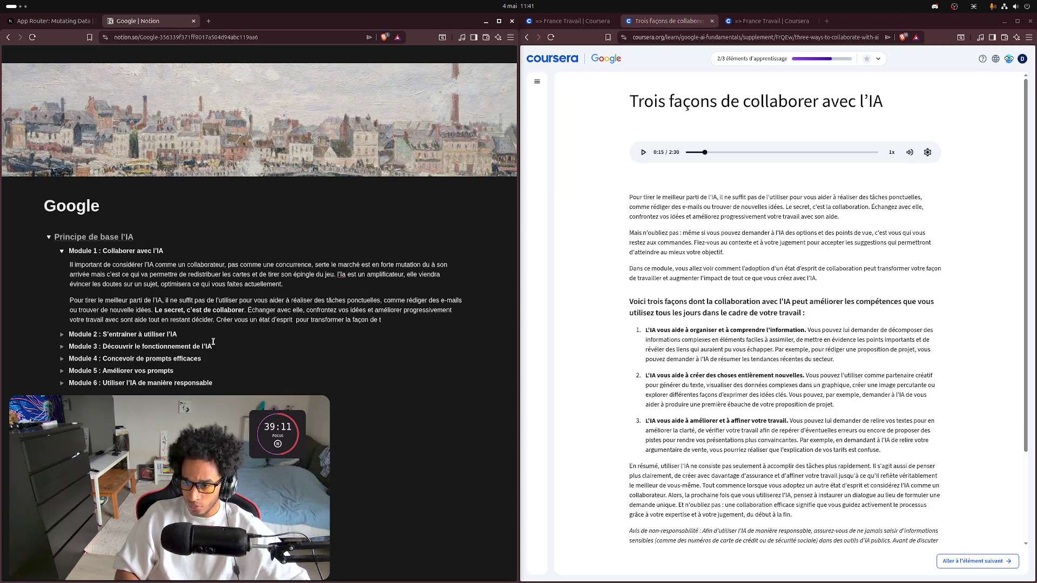
type("ravailler et augmenter")
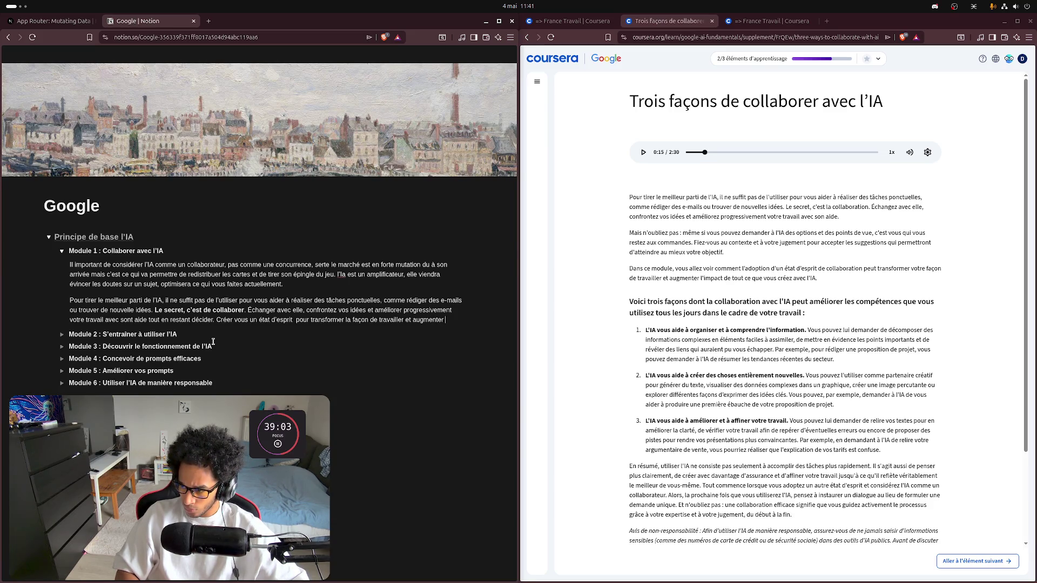
type("l'im")
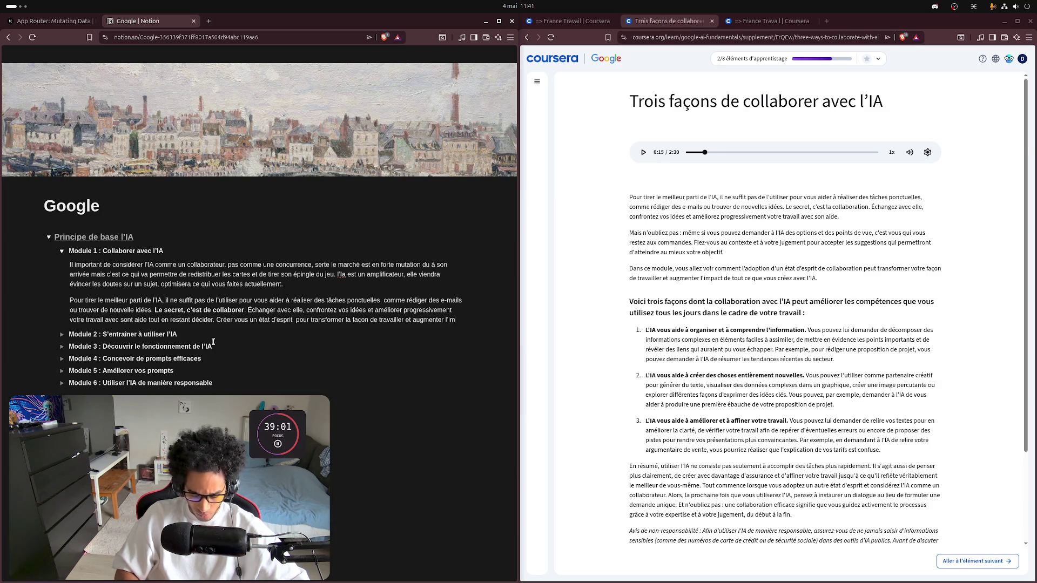
type("pacte de tout ce que")
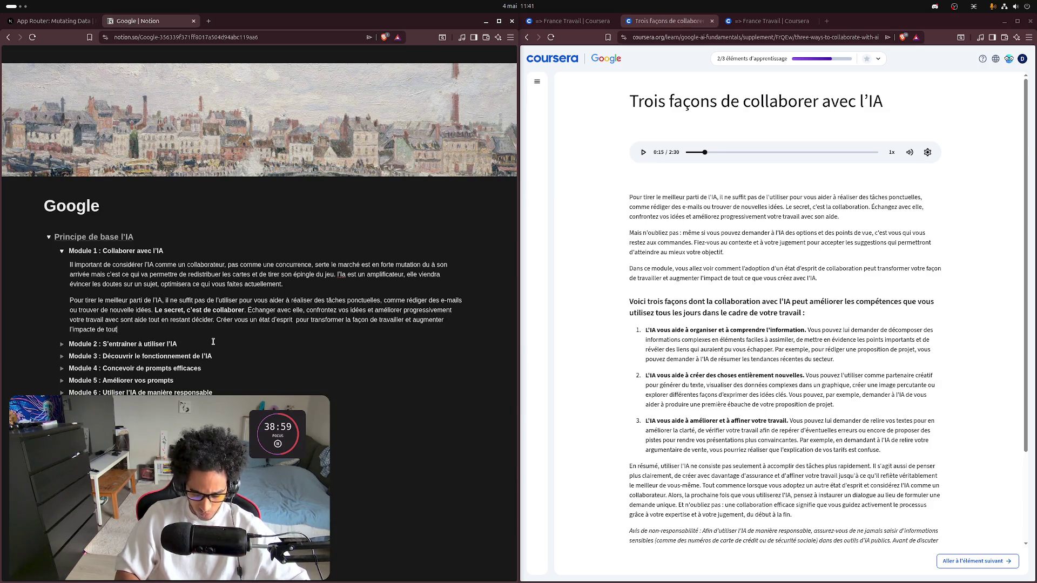
type(" vous fa")
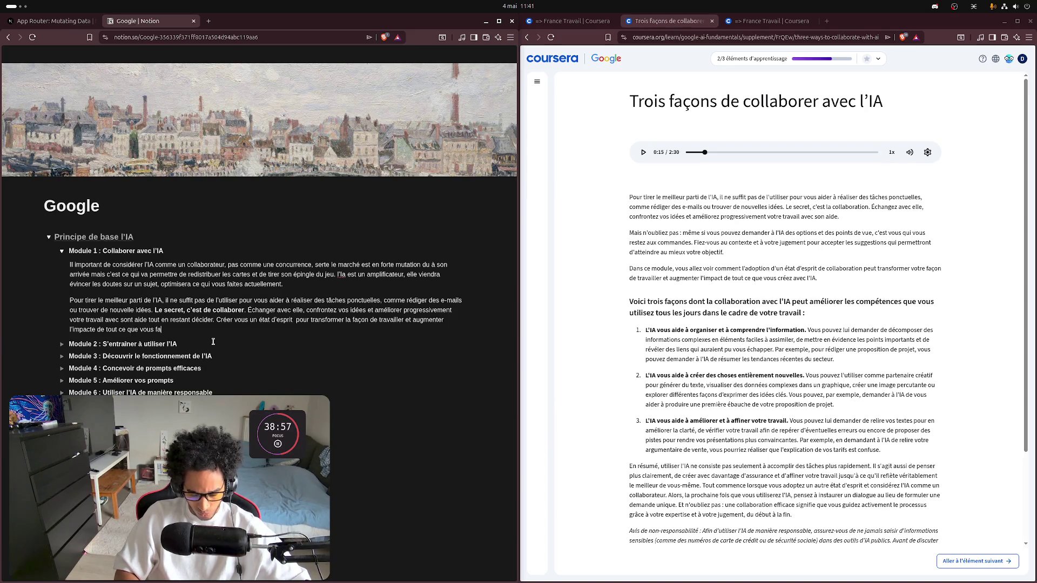
type("ite avec l'ia")
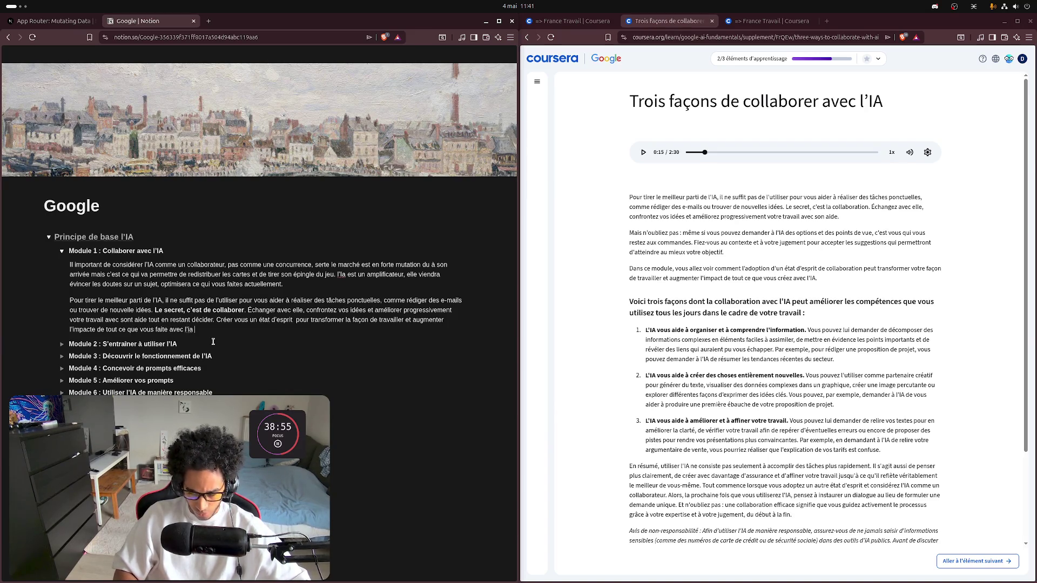
type(".")
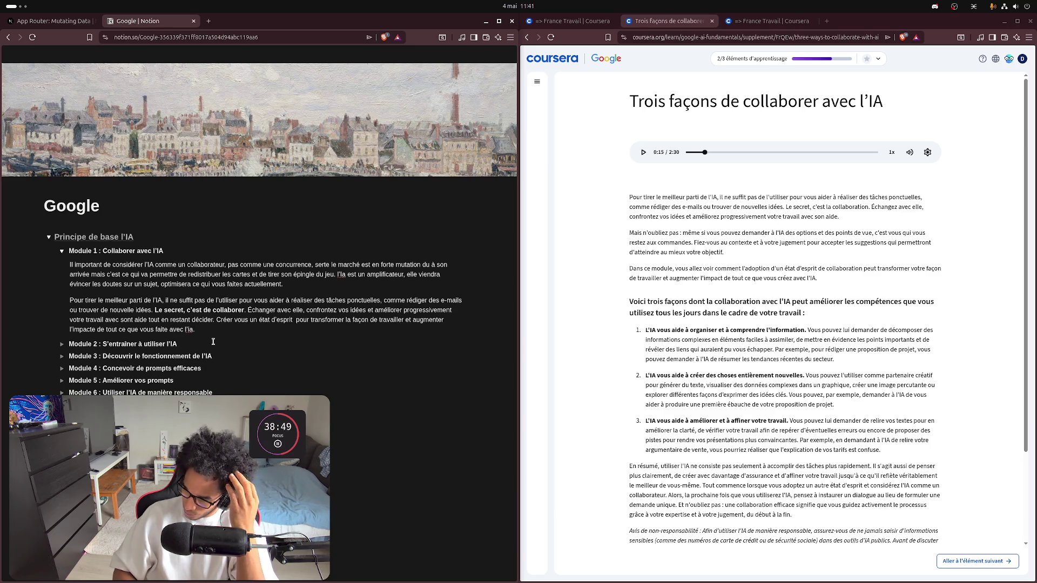
key("Return")
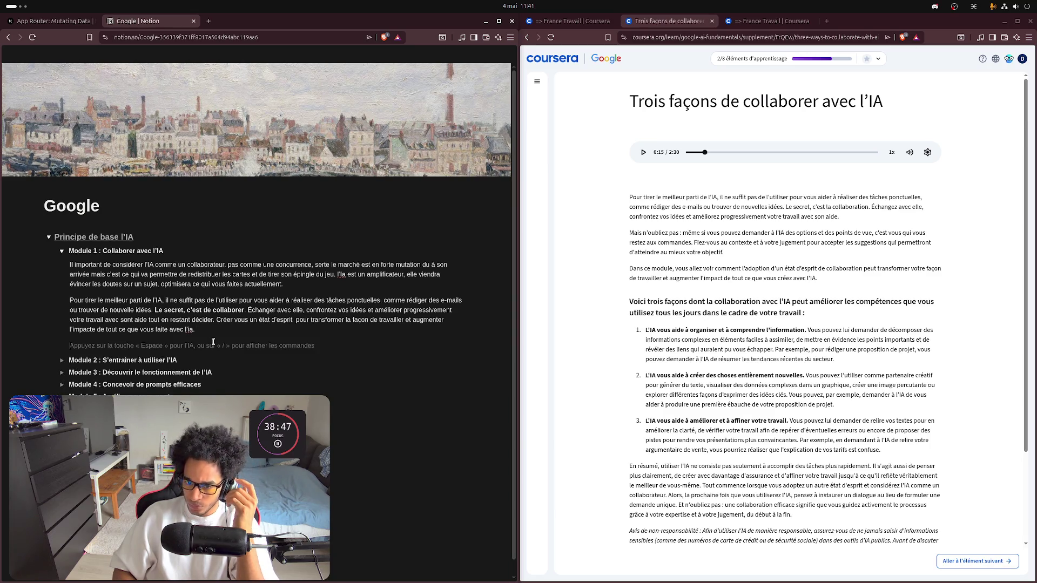
Step: Create a Titre 4 heading reading '3 façon d'utiliser l'IA pour améliorer'
type("/")
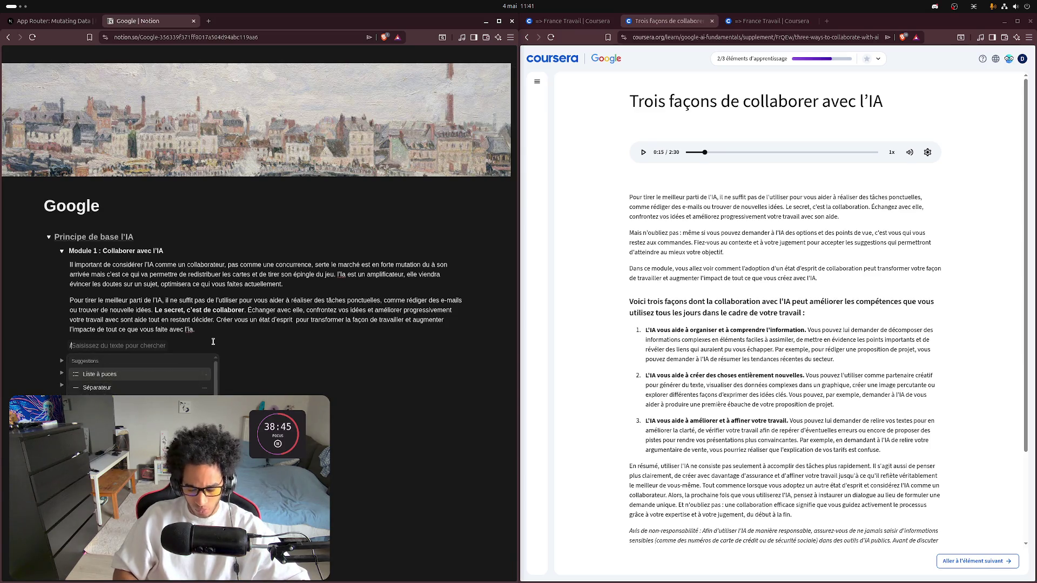
type("h4")
key("Return")
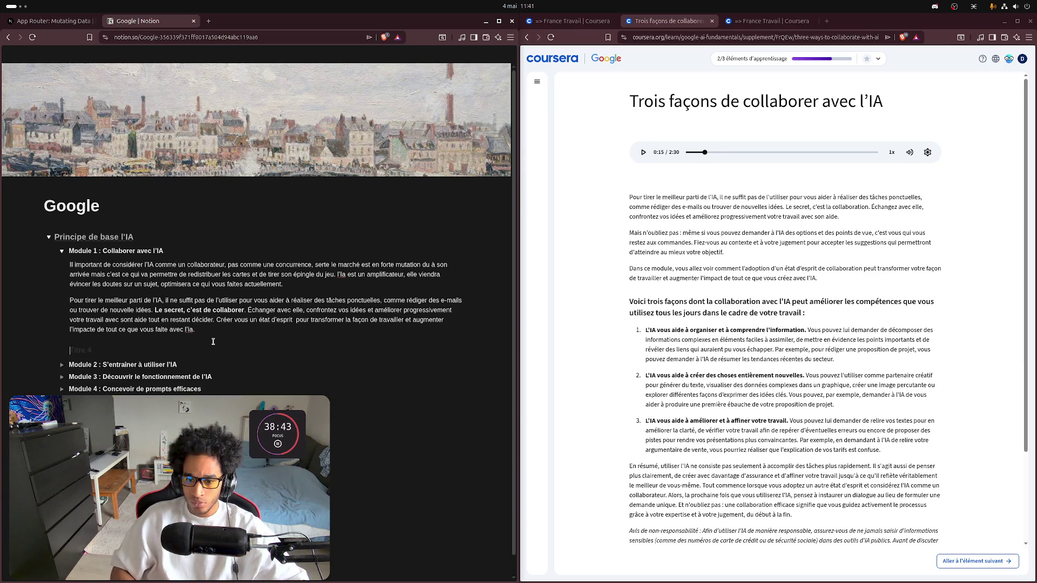
type("3 f")
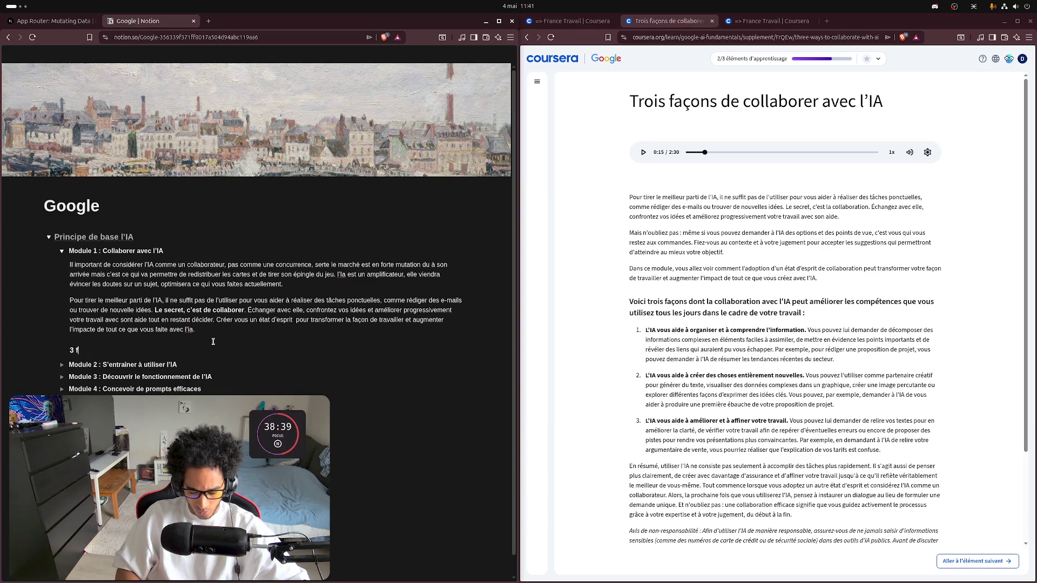
type("aç")
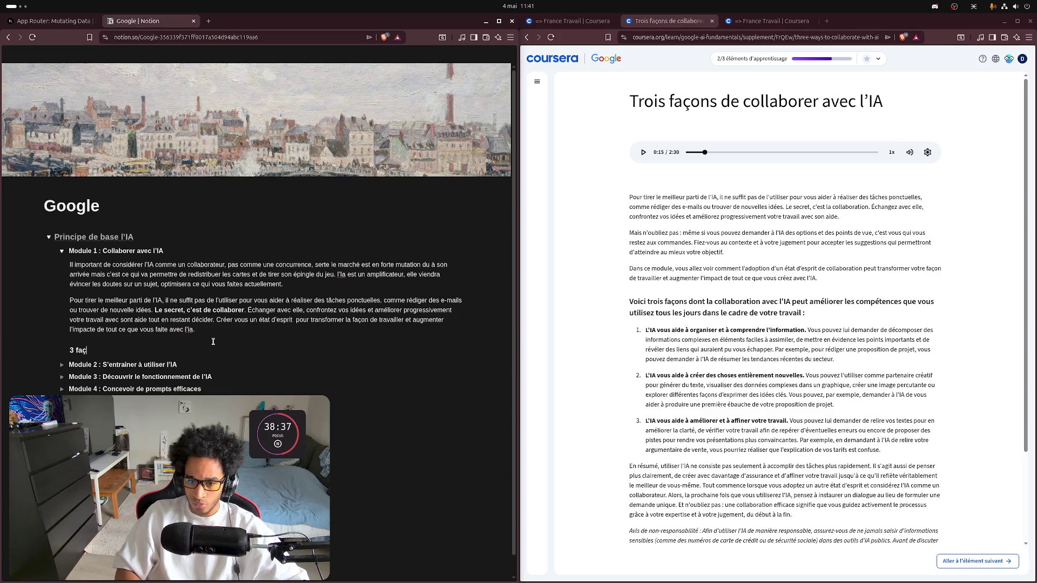
type("on de")
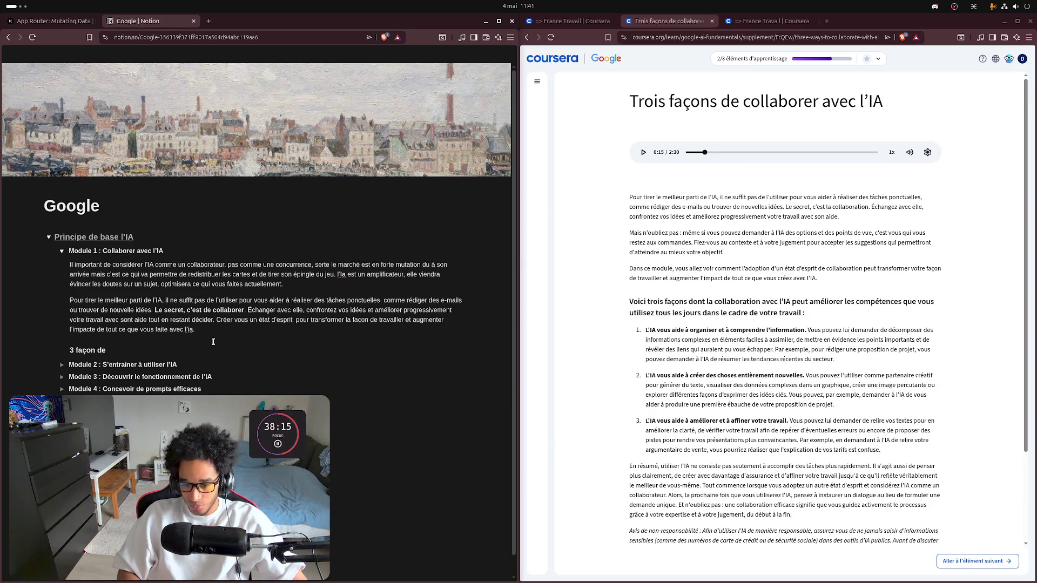
key("BackSpace")
type("'ut")
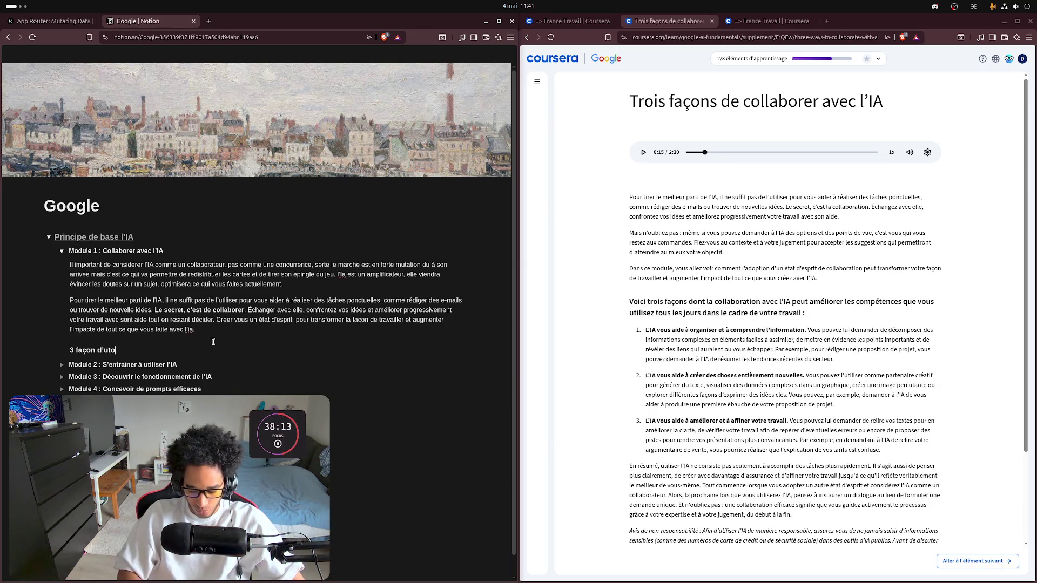
type("iliser ")
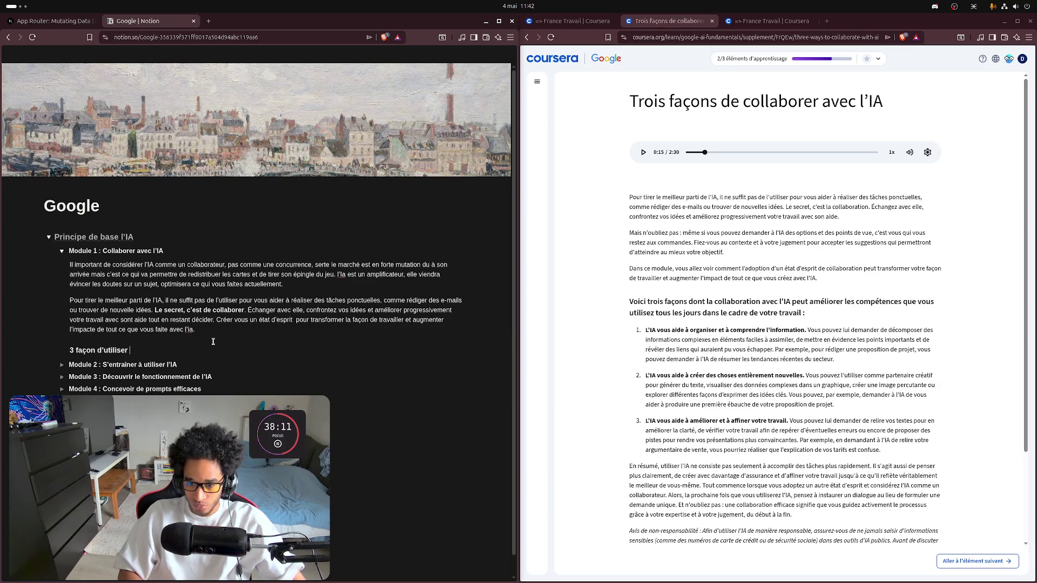
type("l'i")
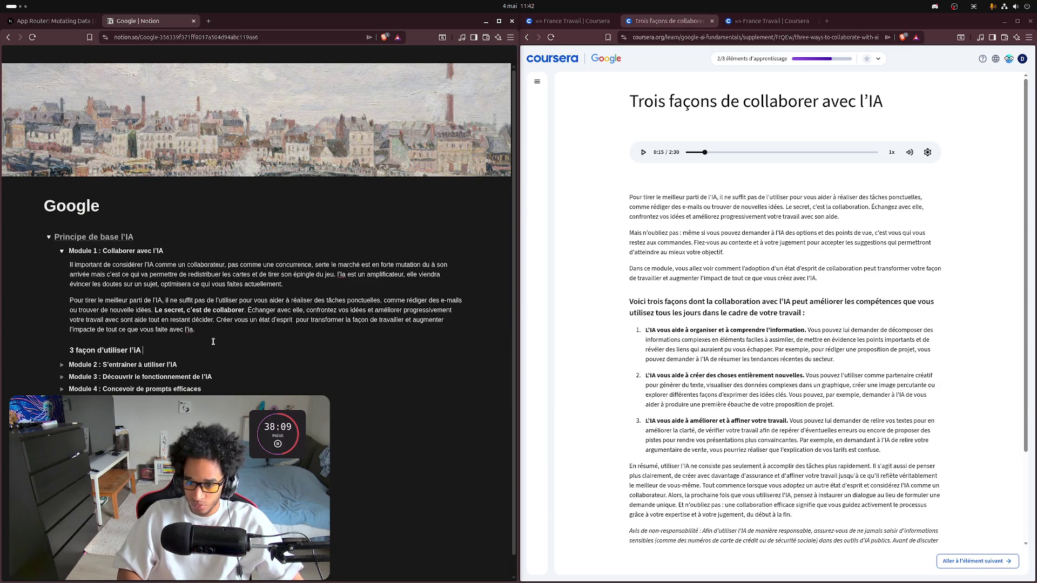
key("BackSpace")
type("IA p")
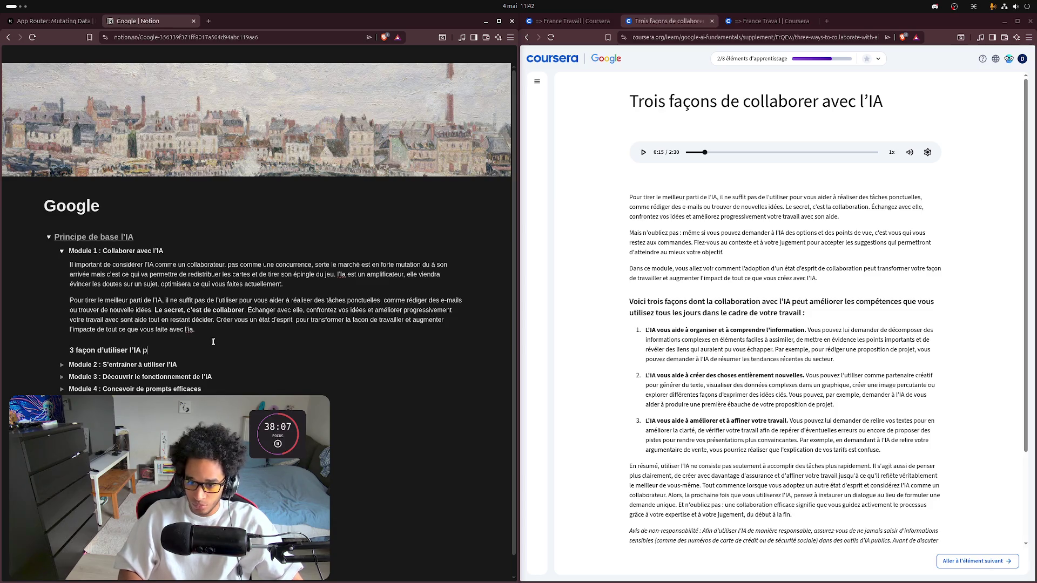
type("our améliore r")
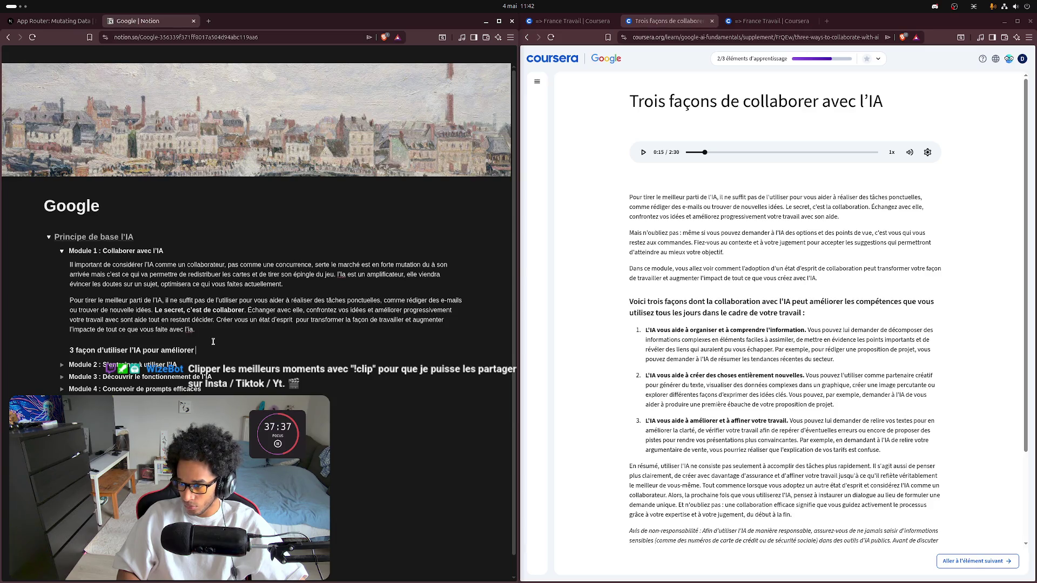
Step: Reword the heading to '3 façon dont la collaboartion avec l'IA peut améliorer les compétences que vous'
key("ctrl+Left")
key("ctrl+Left")
key("ctrl+Left")
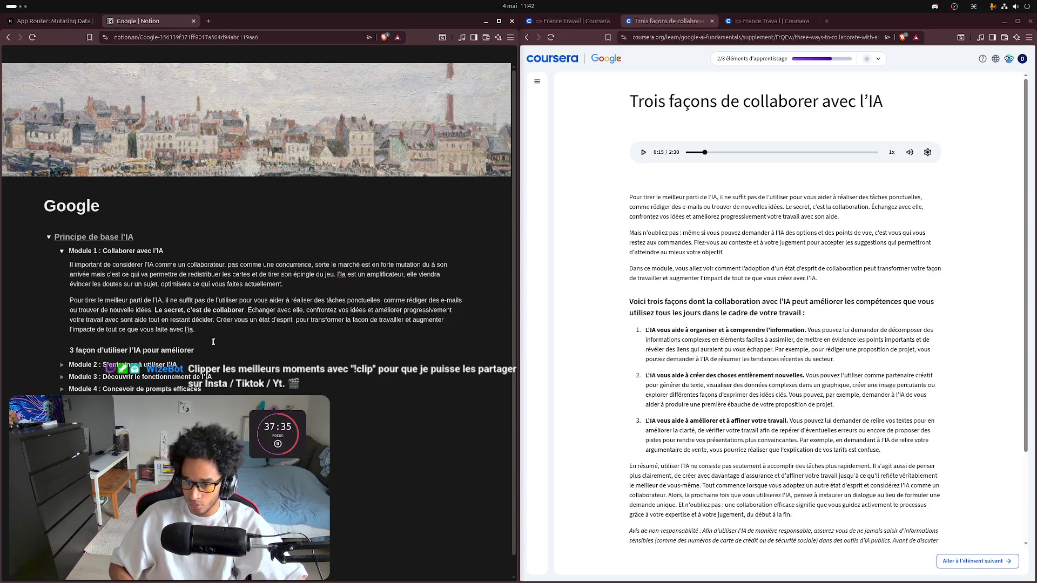
type("dont ")
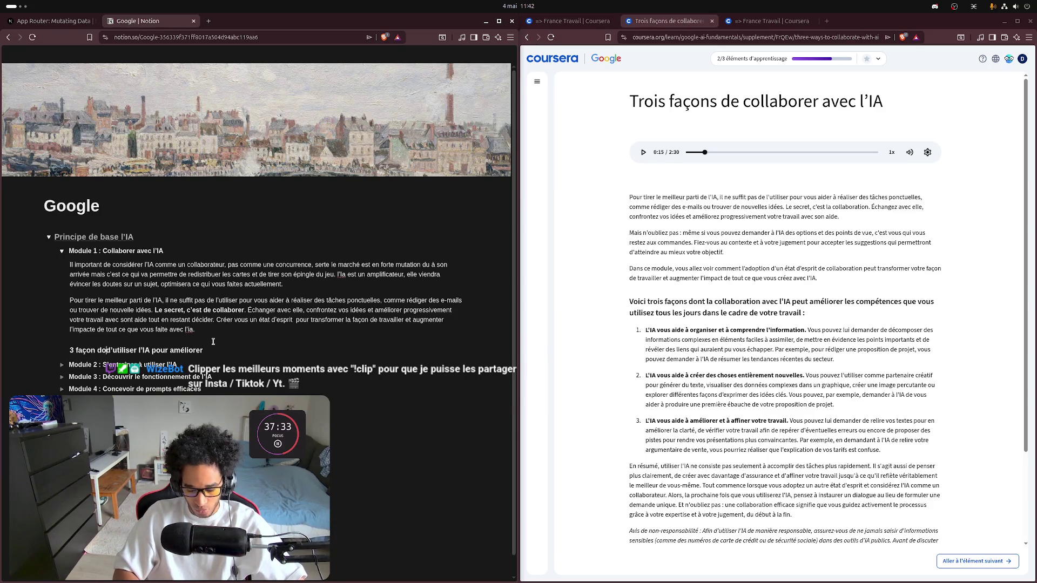
type("la coll")
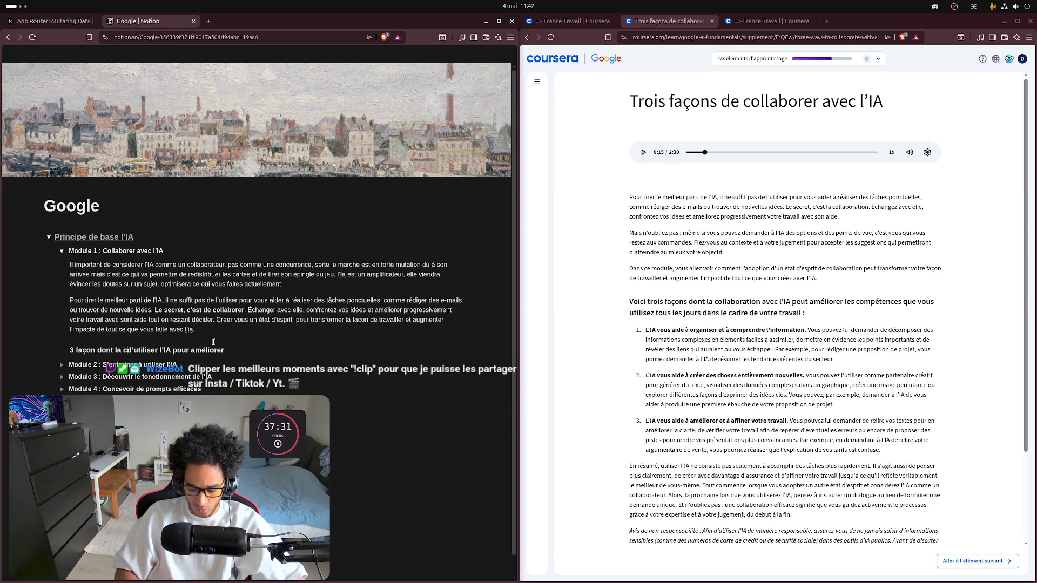
type("aboartion")
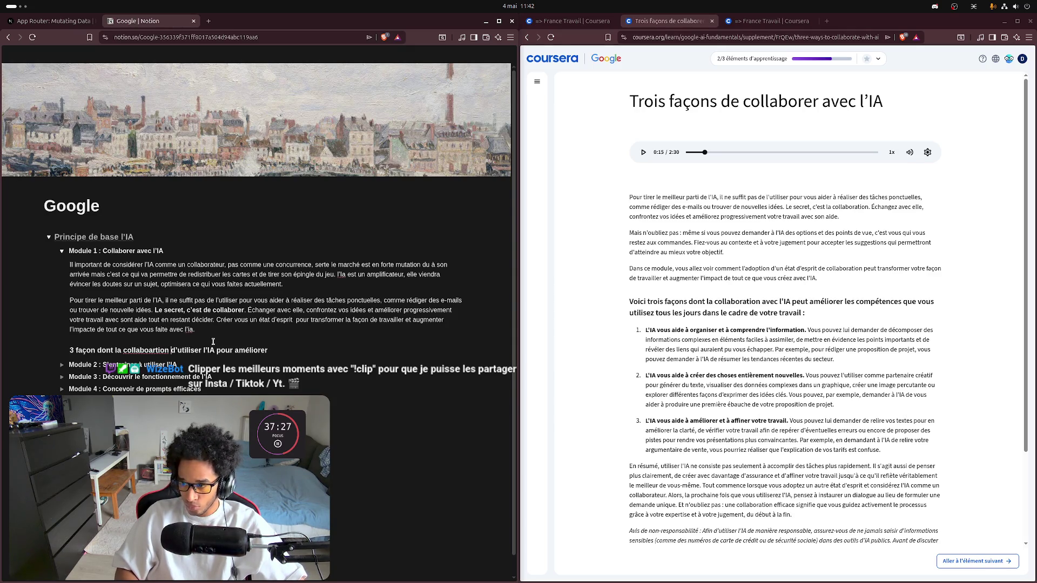
key("Delete")
key("Delete")
key("Delete")
type("avec")
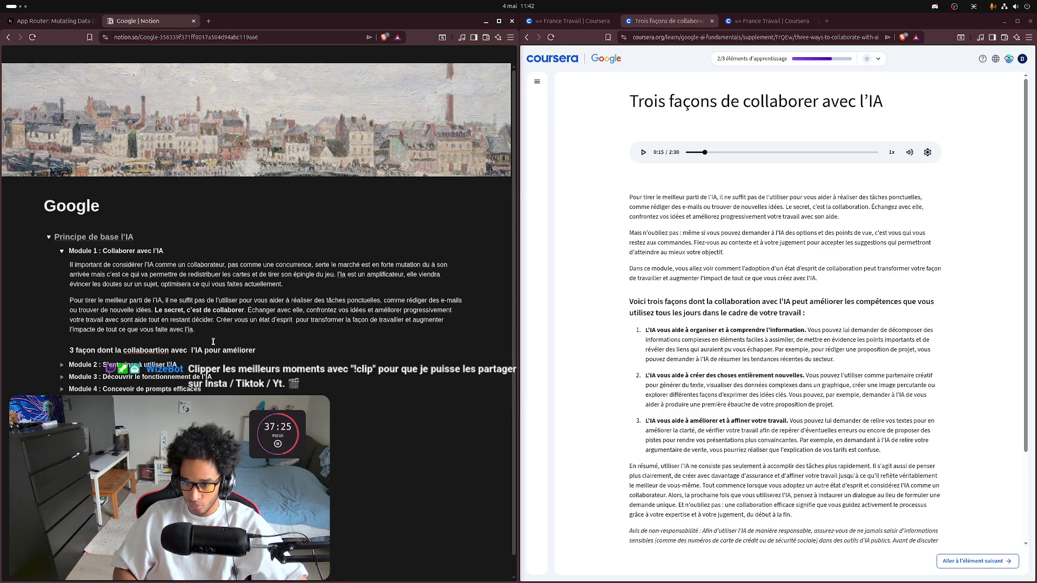
key("Delete")
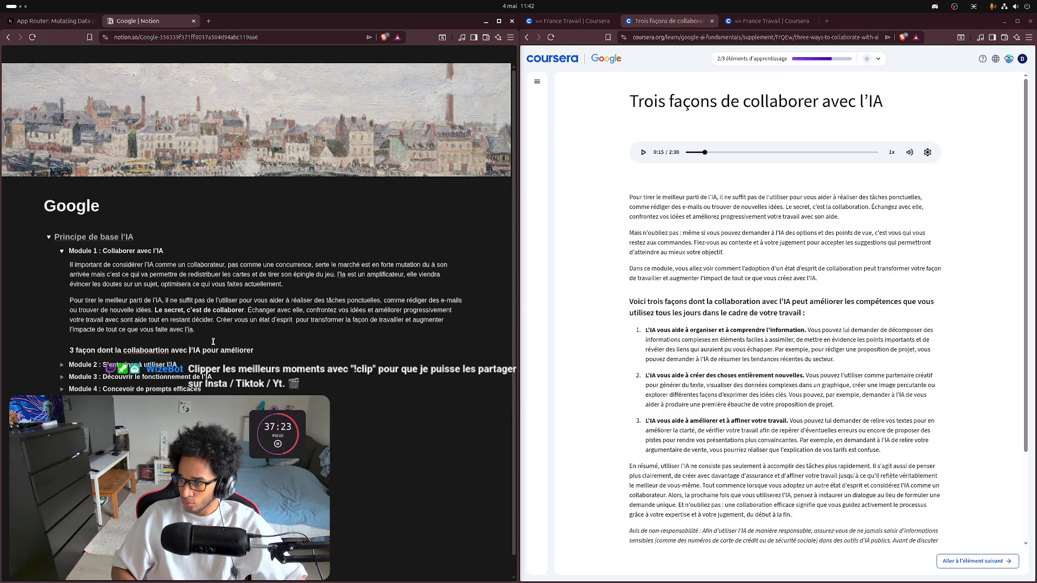
key("BackSpace")
key("BackSpace")
key("BackSpace")
type("peut amé")
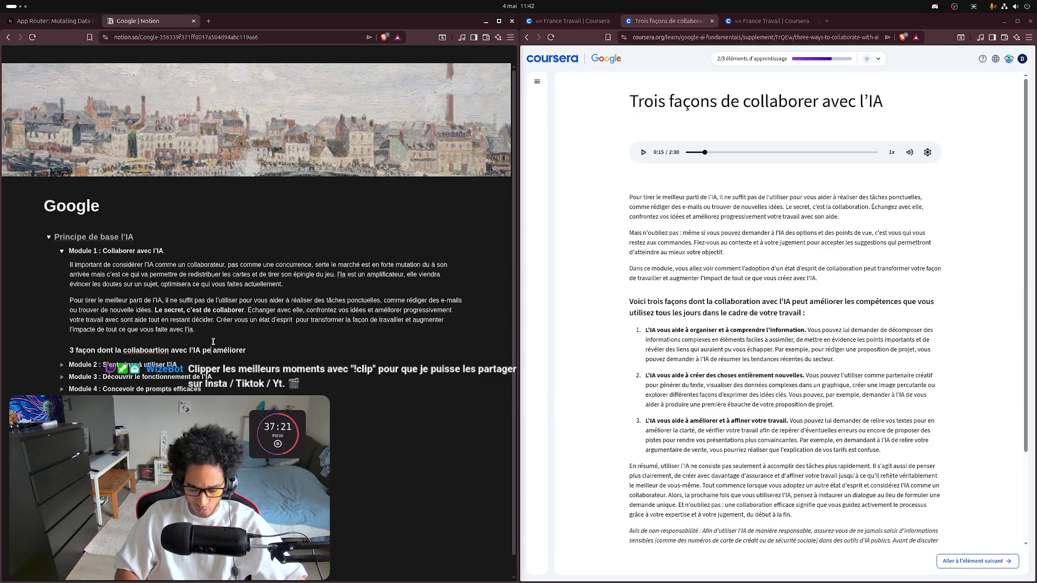
type("liorer")
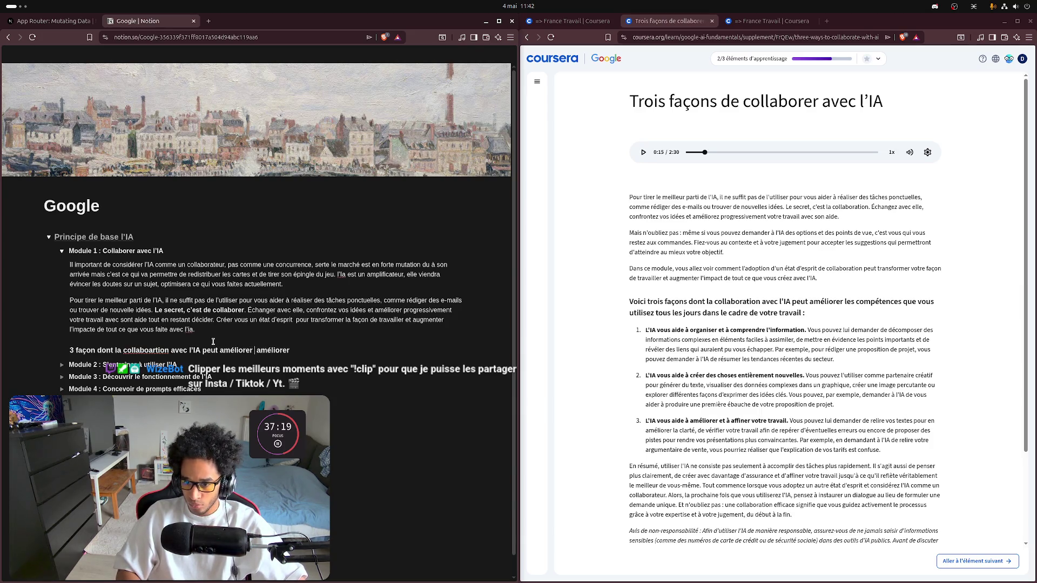
key("ctrl+Delete")
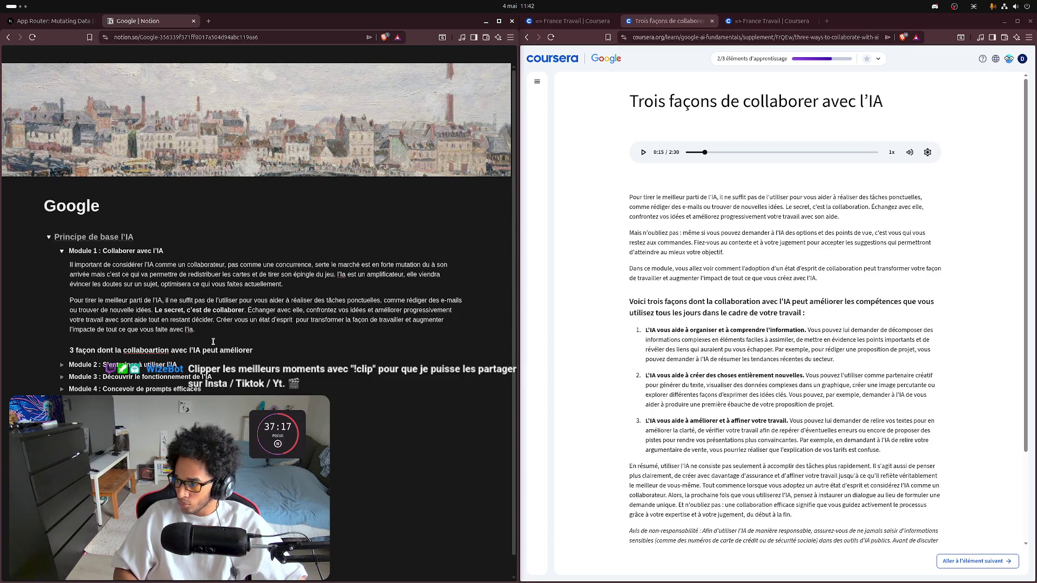
type(" les compé")
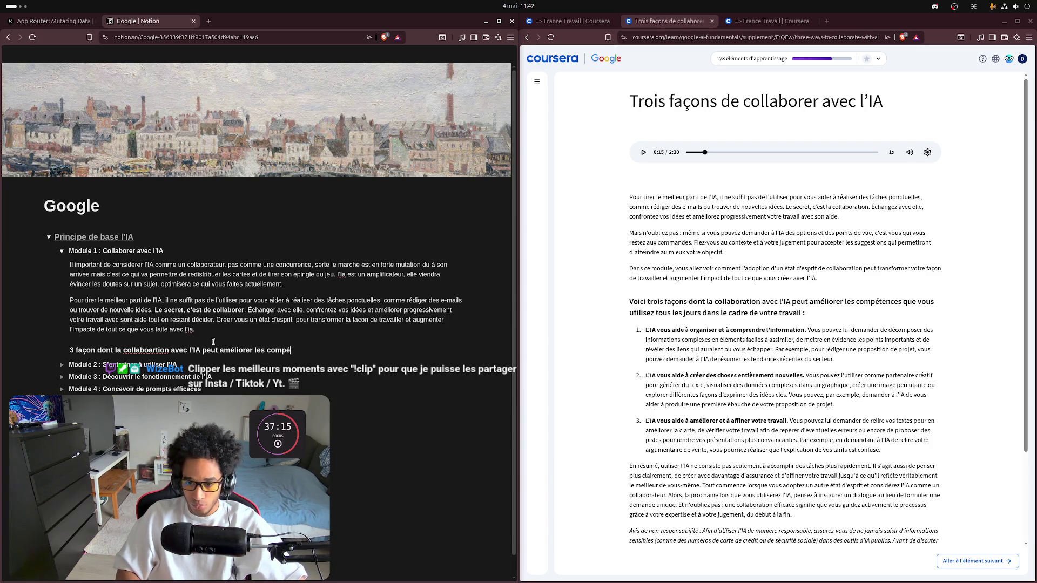
type("tence")
key("BackSpace")
type("s ")
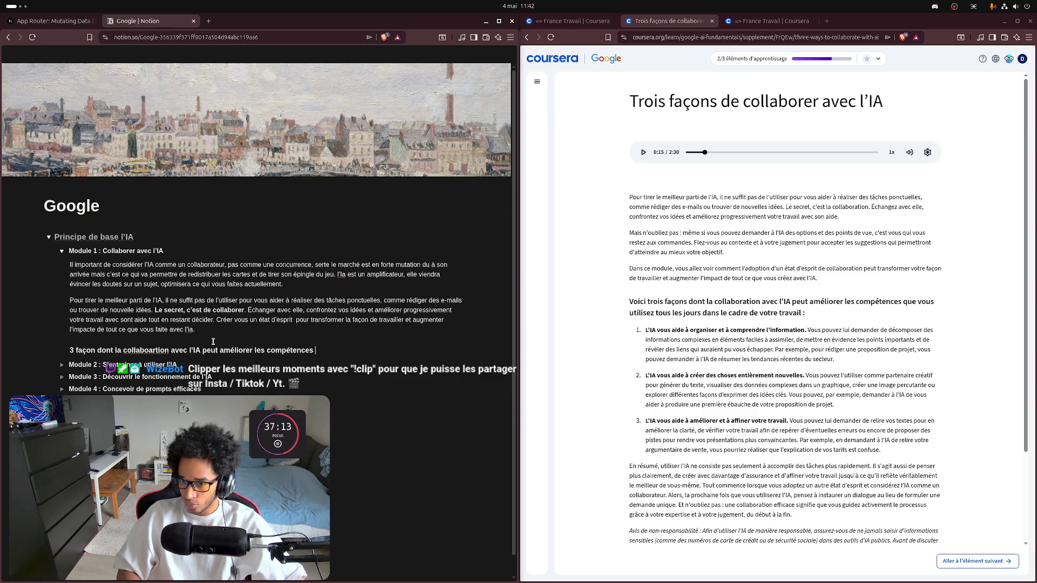
type("que vous utlisre")
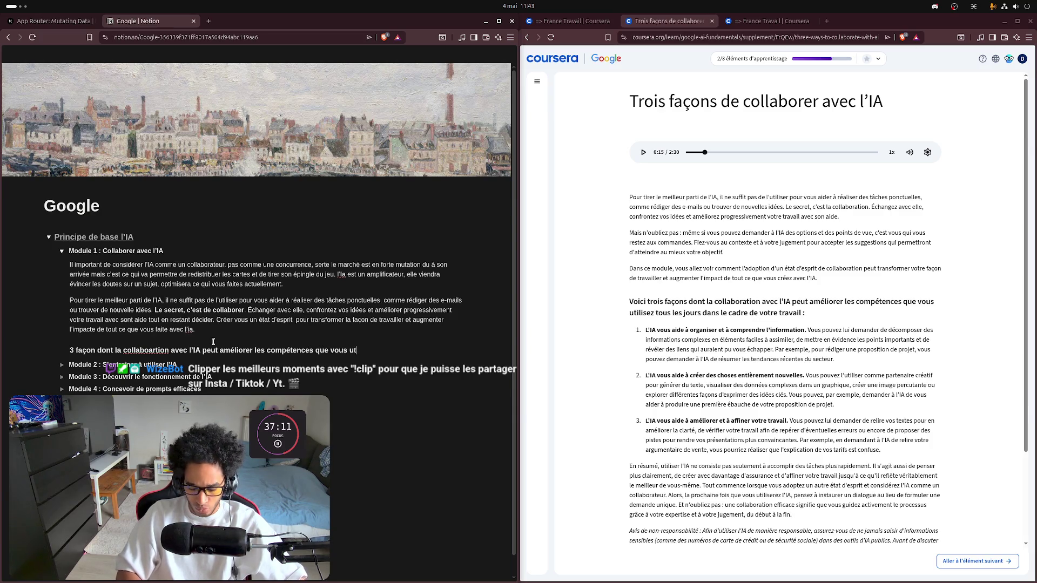
Step: End the heading with 'utilisez tous les jours dans le cadre de votre travail :' and start a new line
key("BackSpace")
key("BackSpace")
type("ez tout")
key("ctrl+BackSpace")
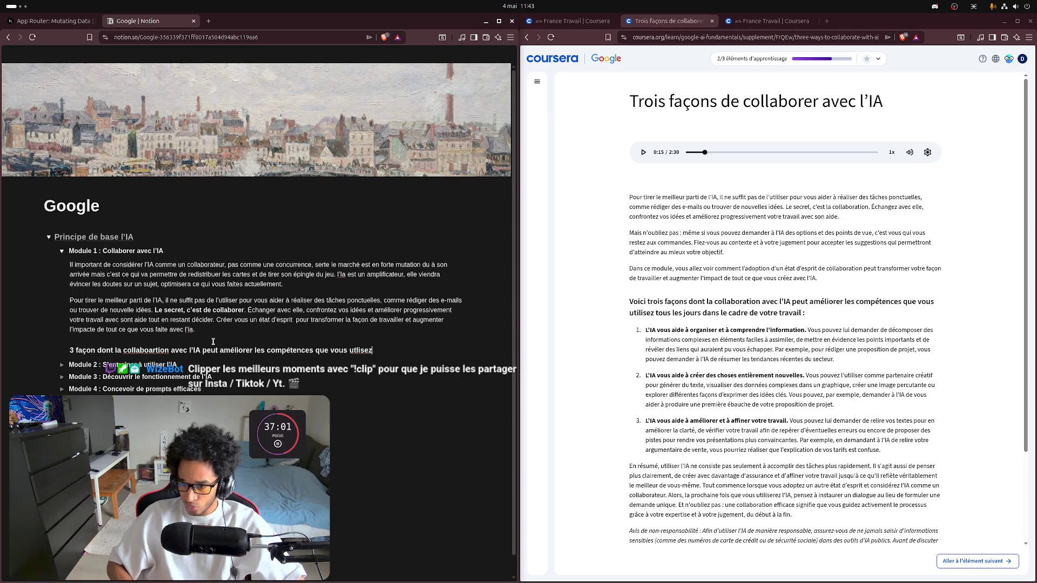
key("BackSpace")
key("BackSpace")
key("BackSpace")
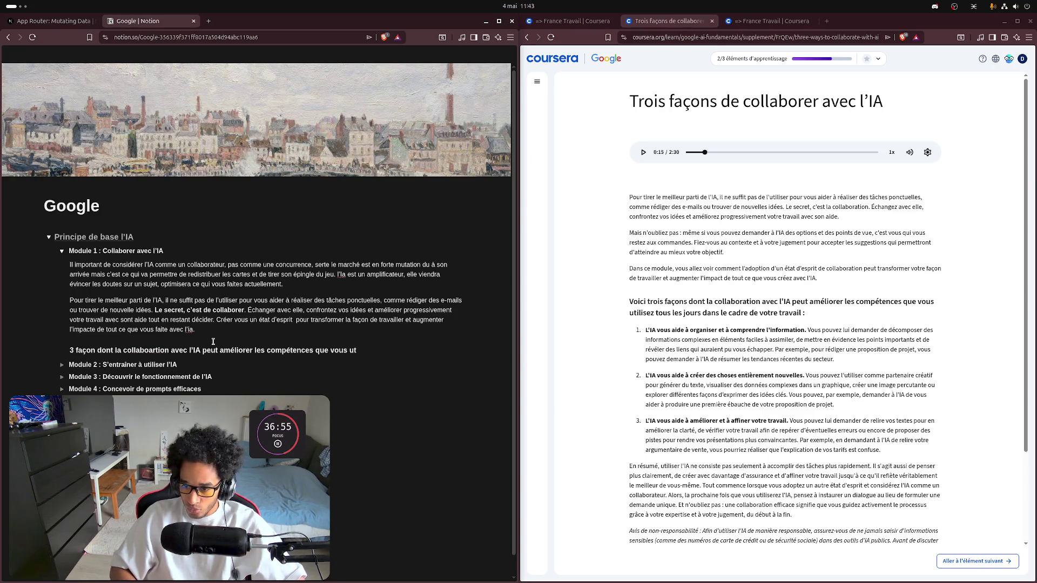
type("ilis")
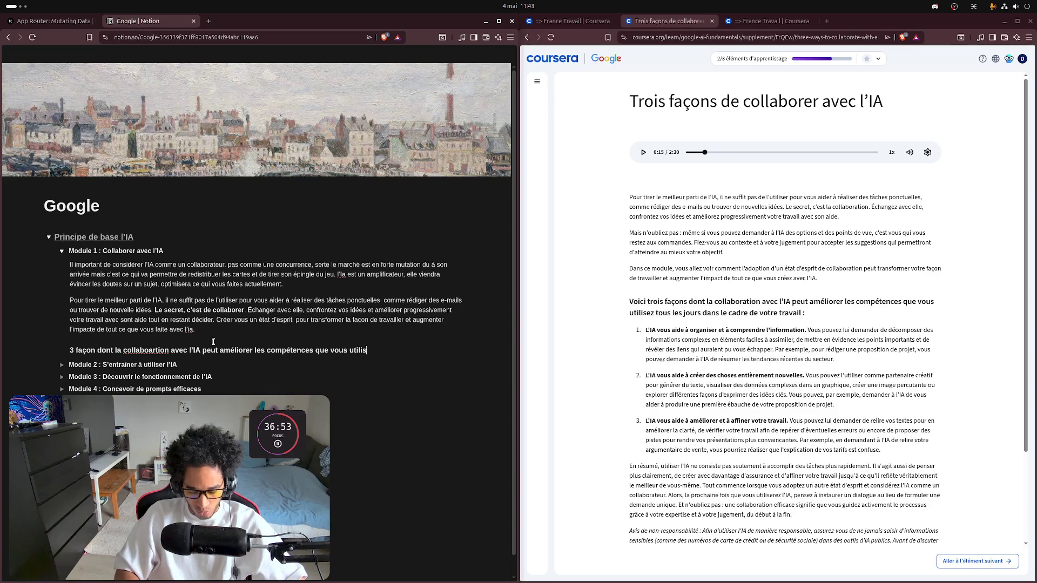
type("ez d")
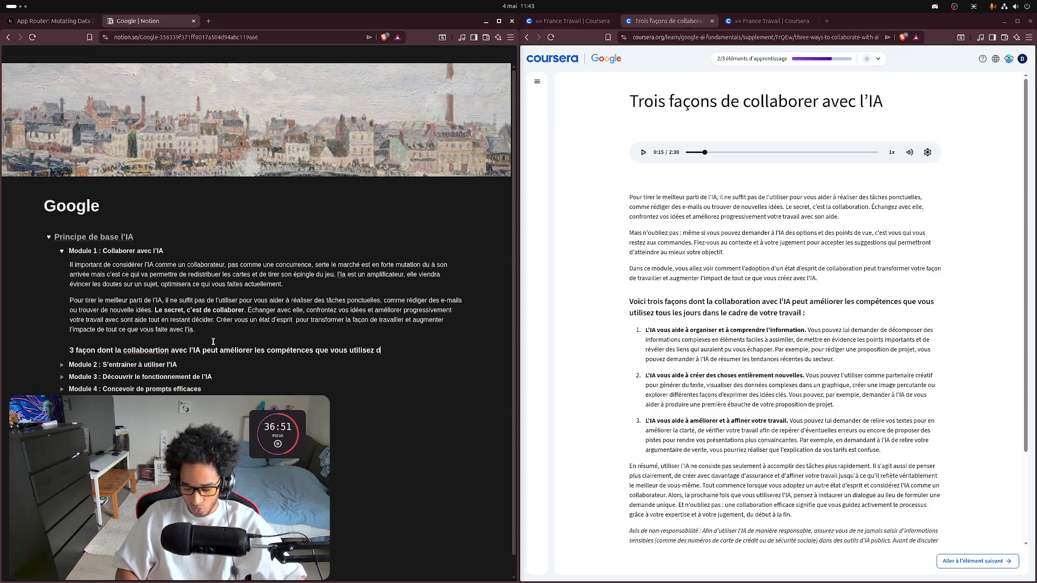
key("BackSpace")
type("tous les j")
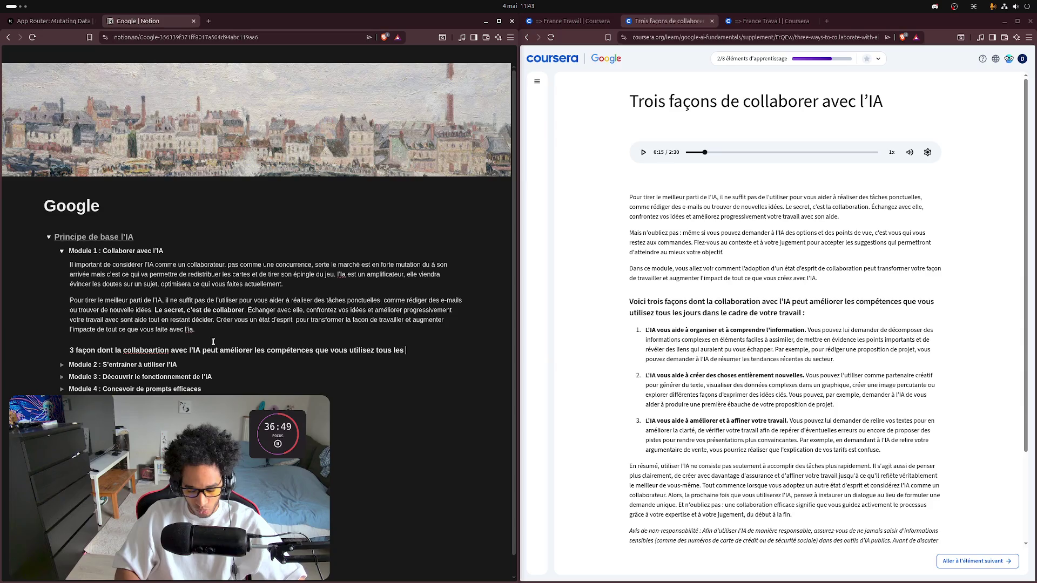
type("ours dan")
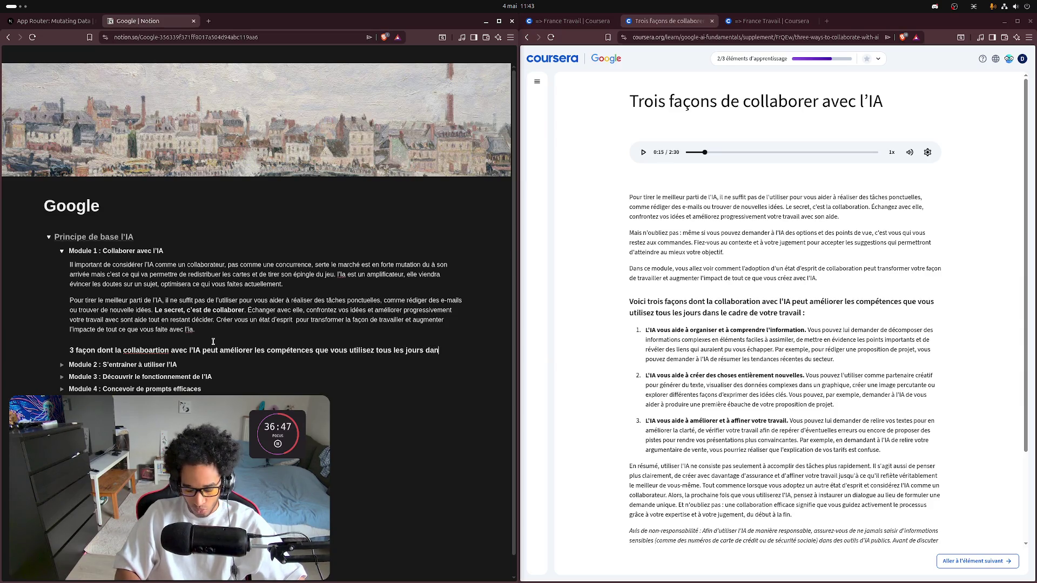
type("s le cade")
key("BackSpace")
key("BackSpace")
key("BackSpace")
type("cadre ")
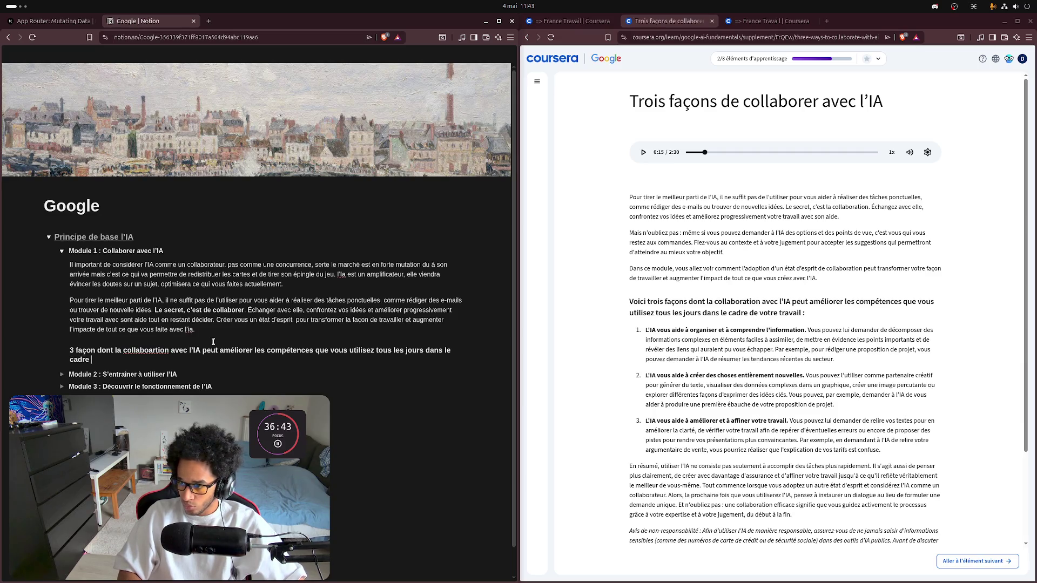
type("de vo")
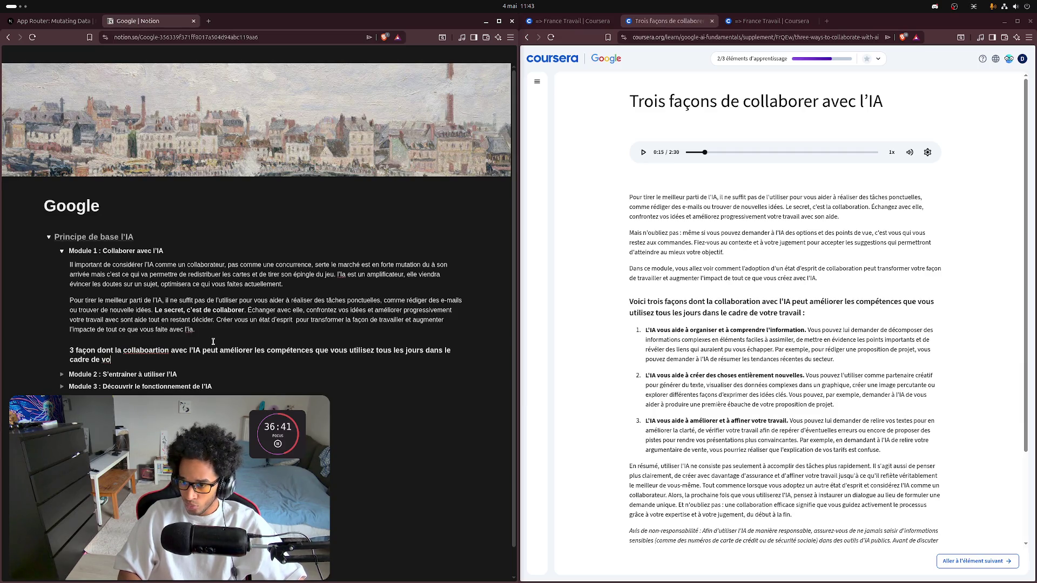
type("tre tr")
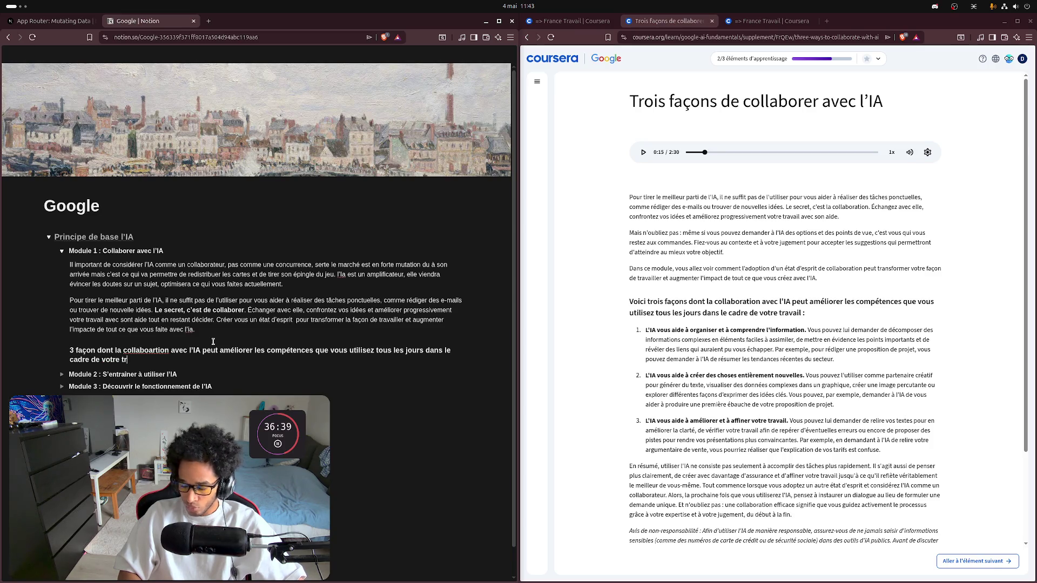
type("avai")
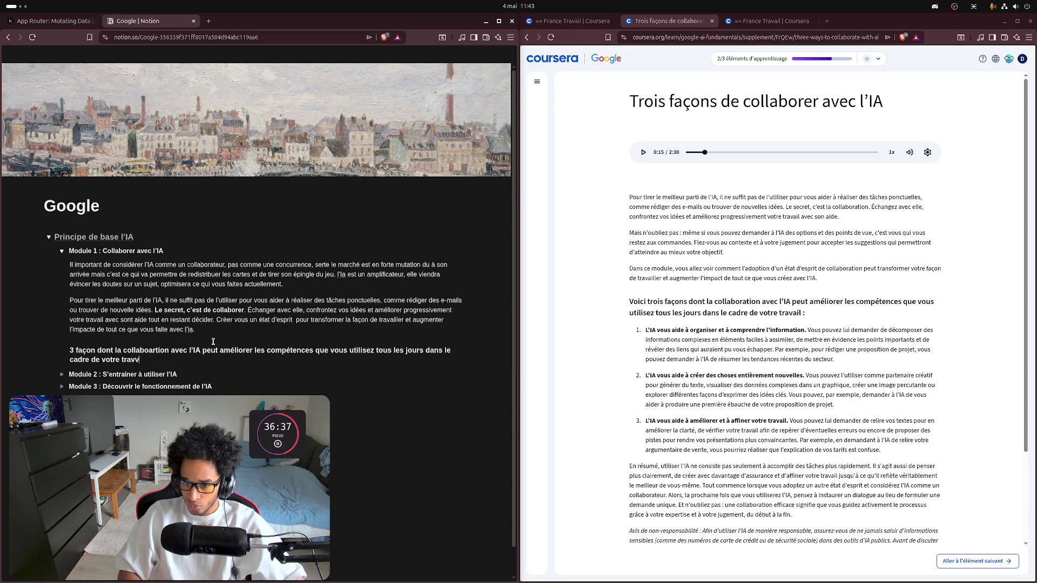
type("l :")
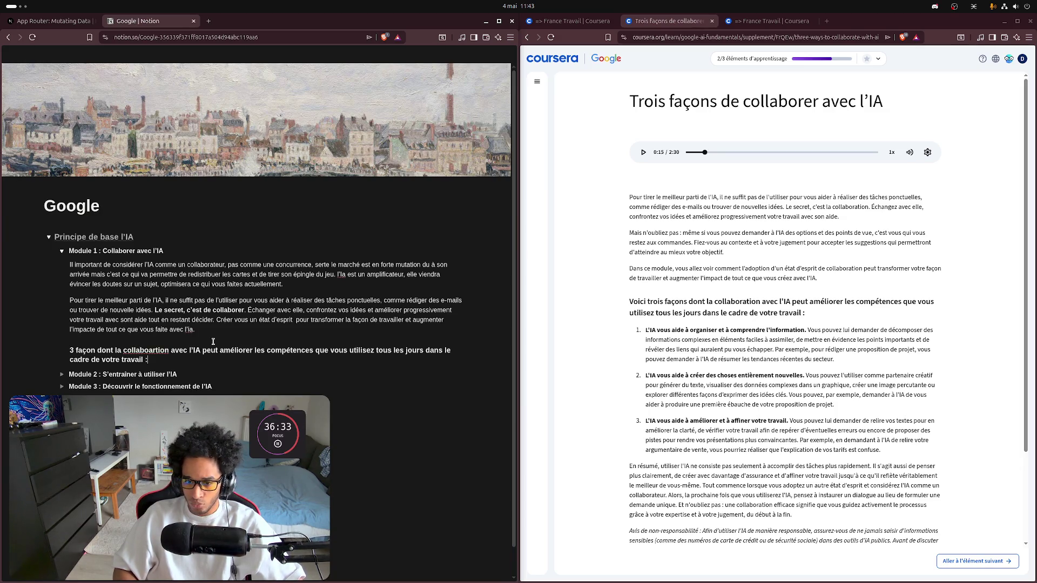
key("Return")
Step: Turn the new line into a Menu dépliant toggle reading 'L'IA vous aide'
type("/")
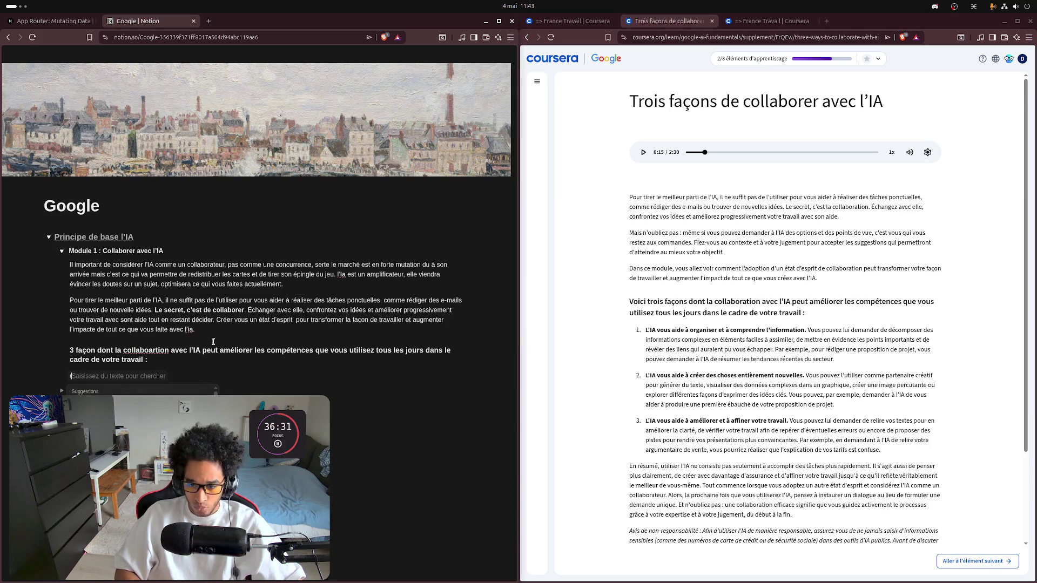
type("Men")
key("BackSpace")
key("BackSpace")
key("BackSpace")
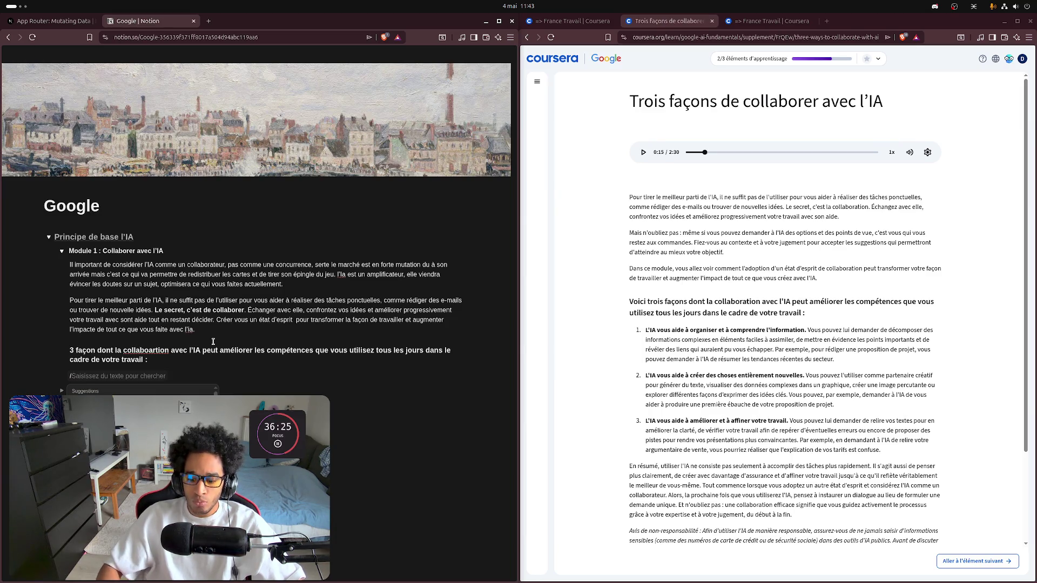
type("me")
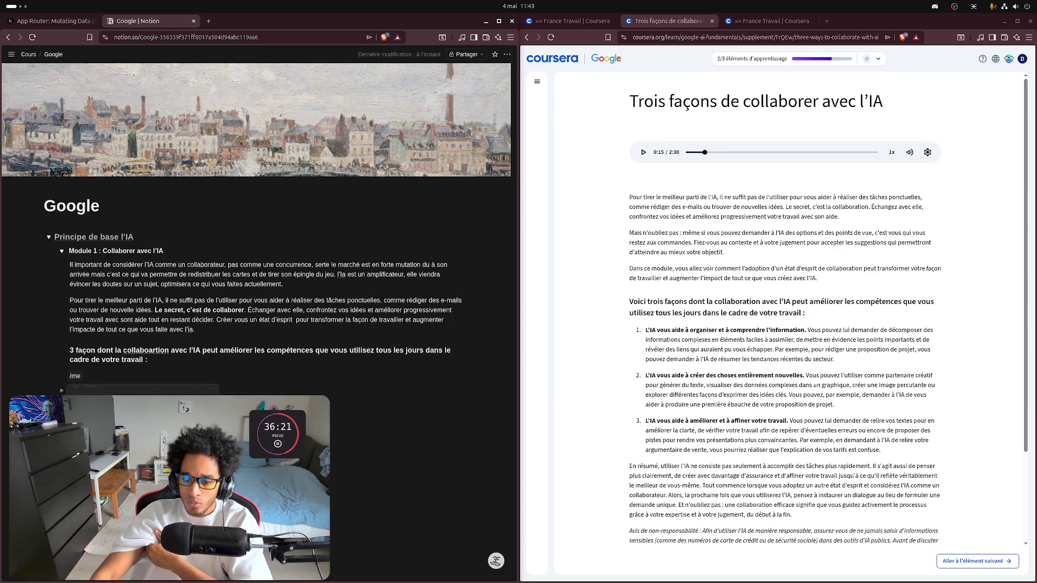
key("BackSpace")
key("BackSpace")
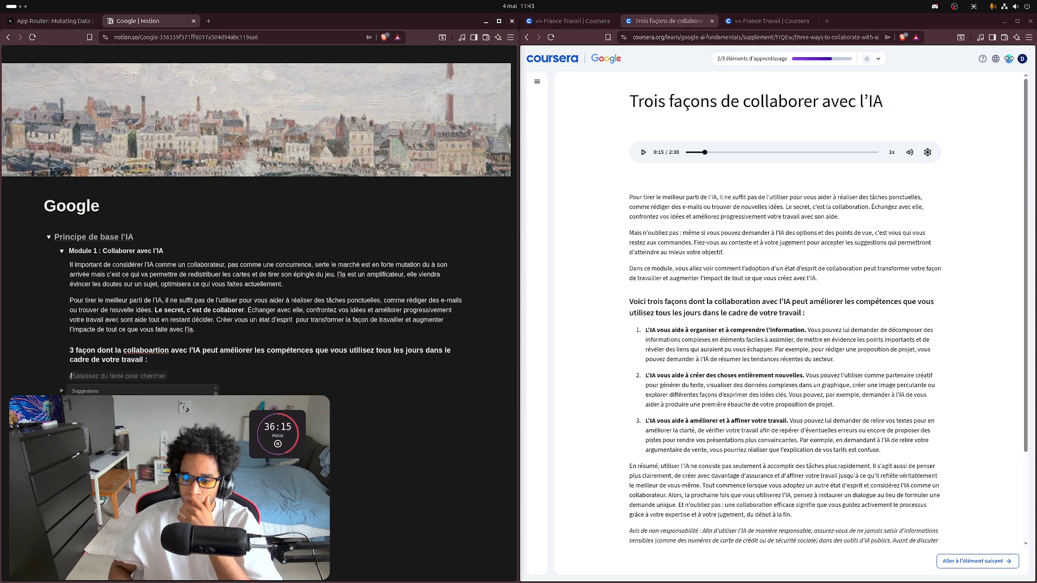
key("Return")
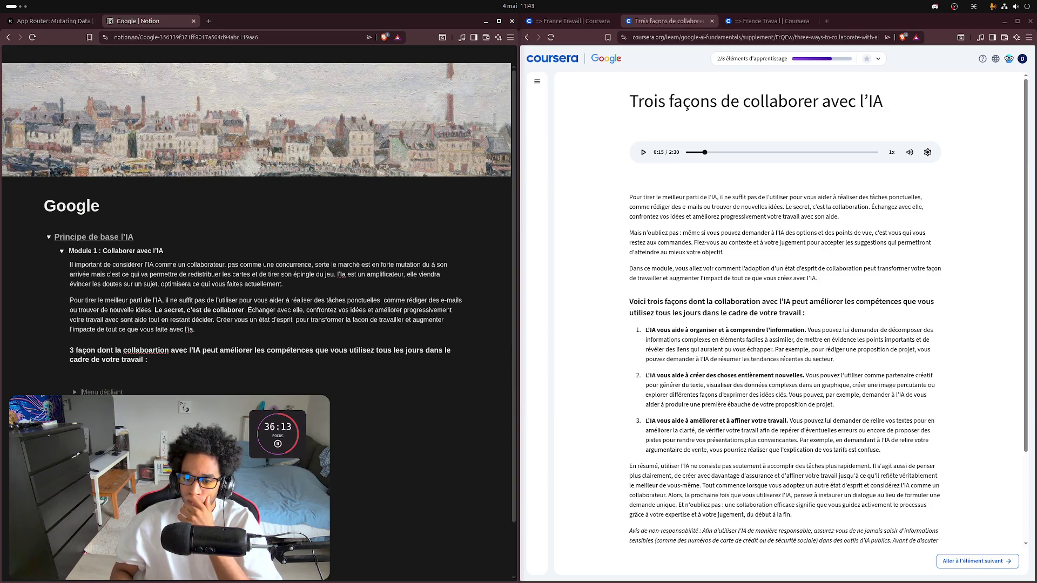
key("BackSpace")
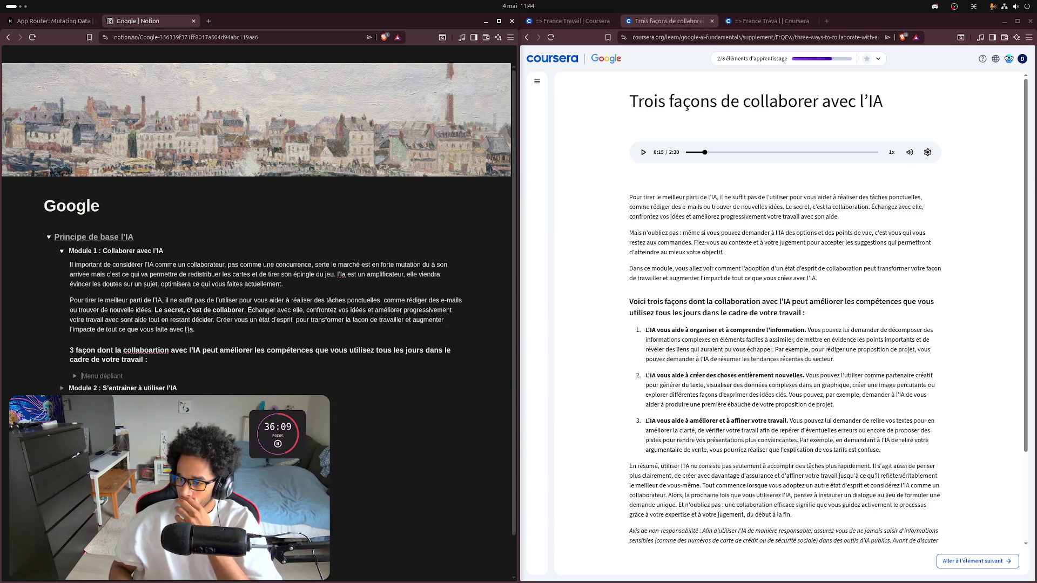
type("L'IA")
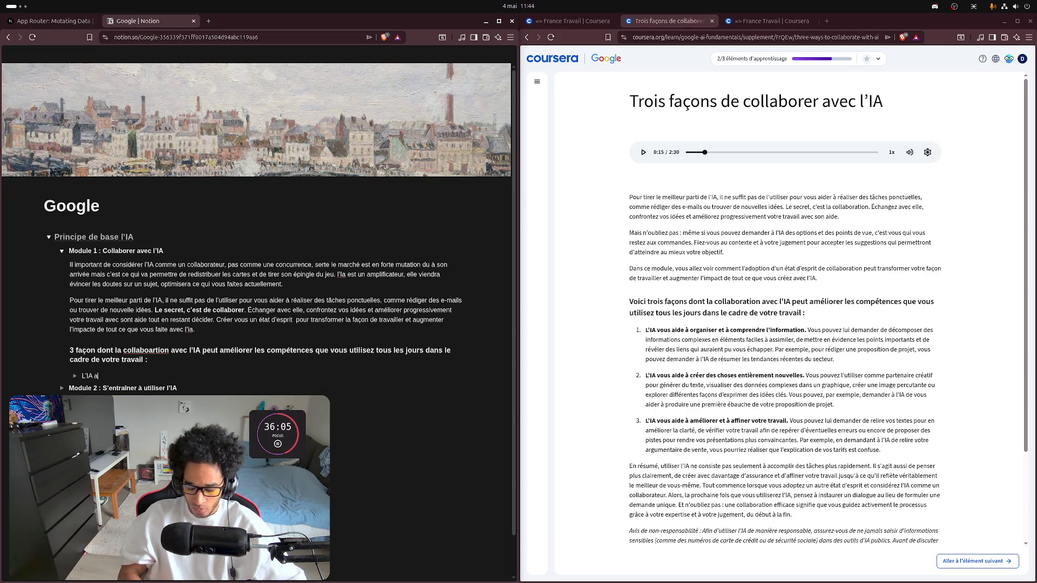
type(" vous aide")
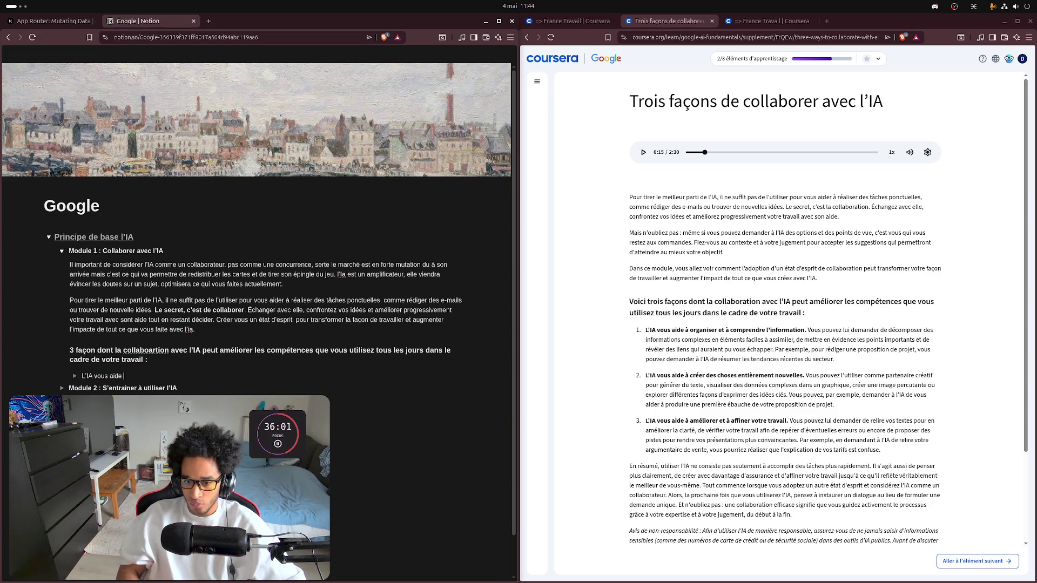
right_click(151, 351)
Step: Correct 'collaboartion' to 'collaboration' and colour the heading Texte bleu
left_click(180, 373)
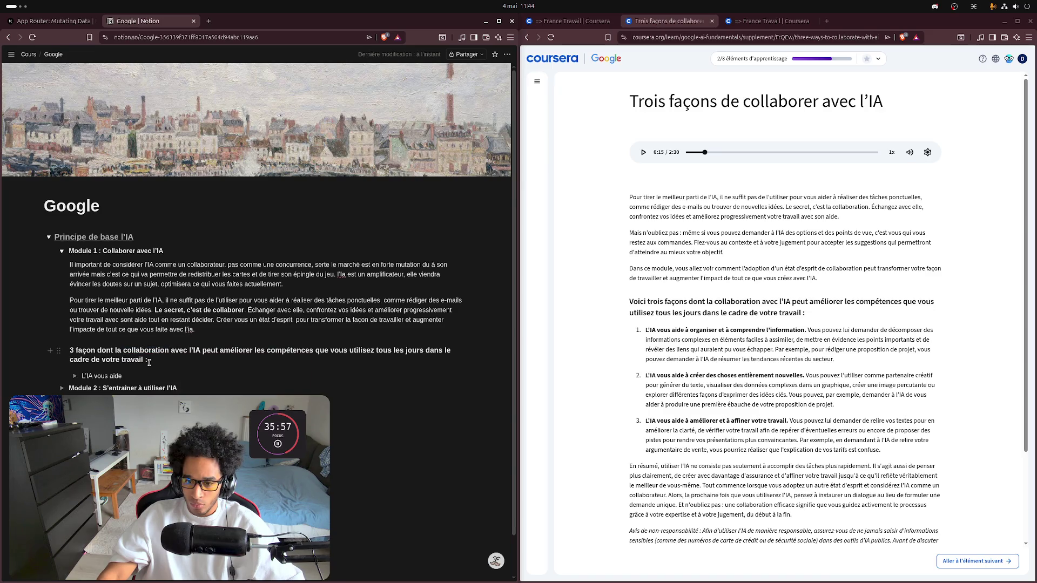
left_click(59, 351)
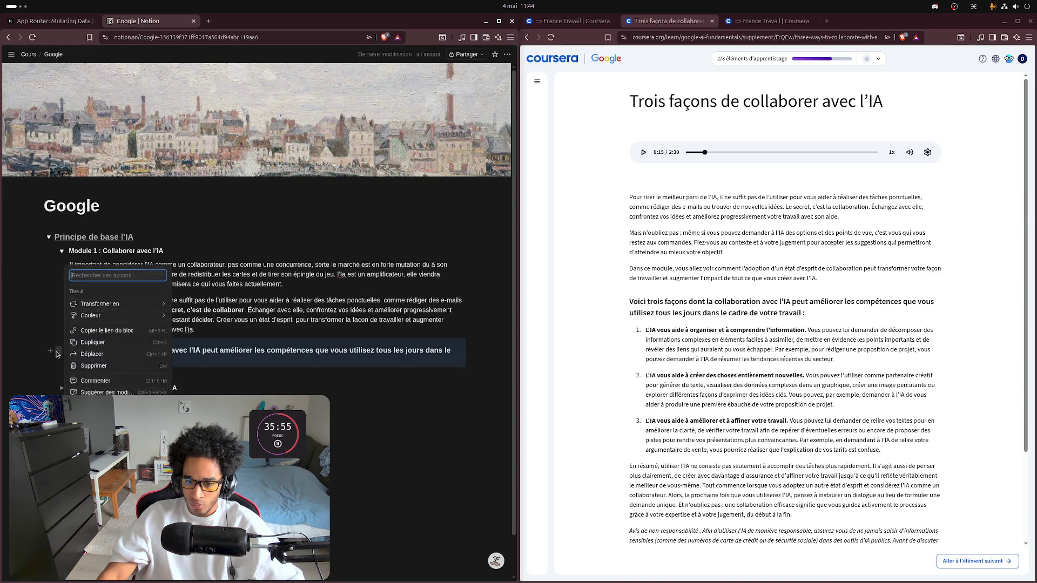
mouse_move(97, 313)
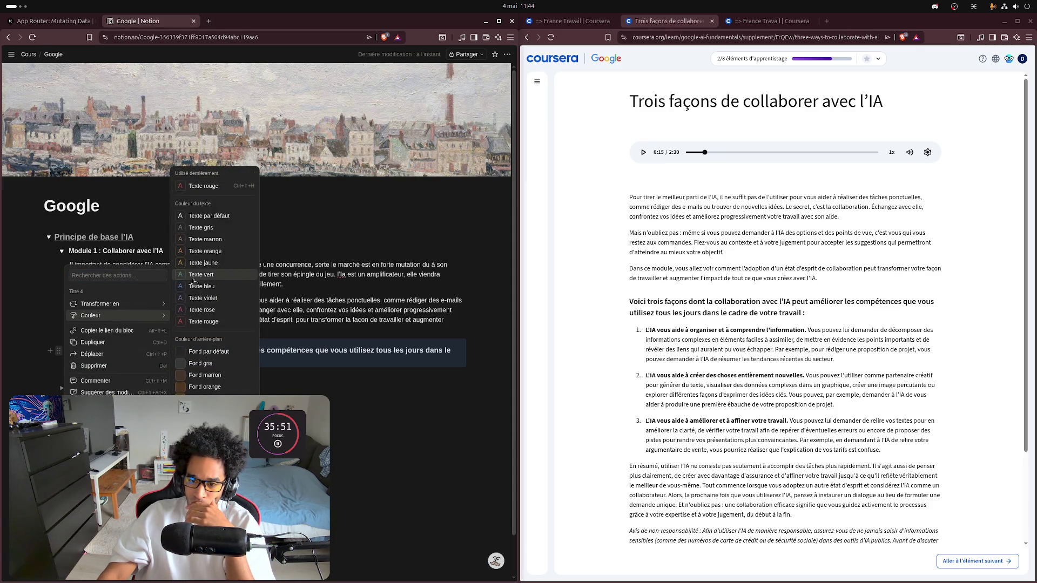
left_click(193, 287)
left_click(226, 301)
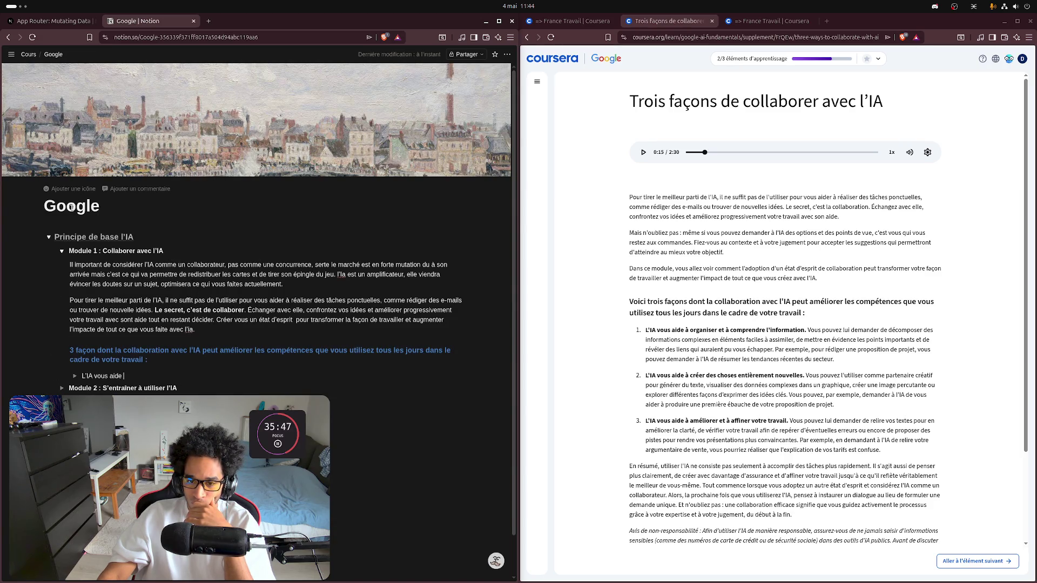
left_click_drag(66, 206, 57, 206)
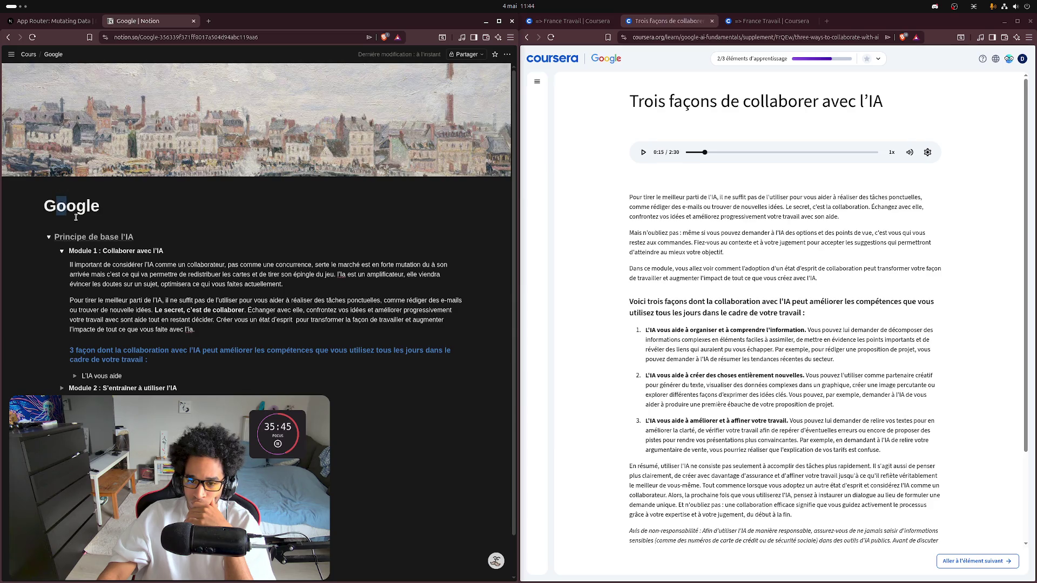